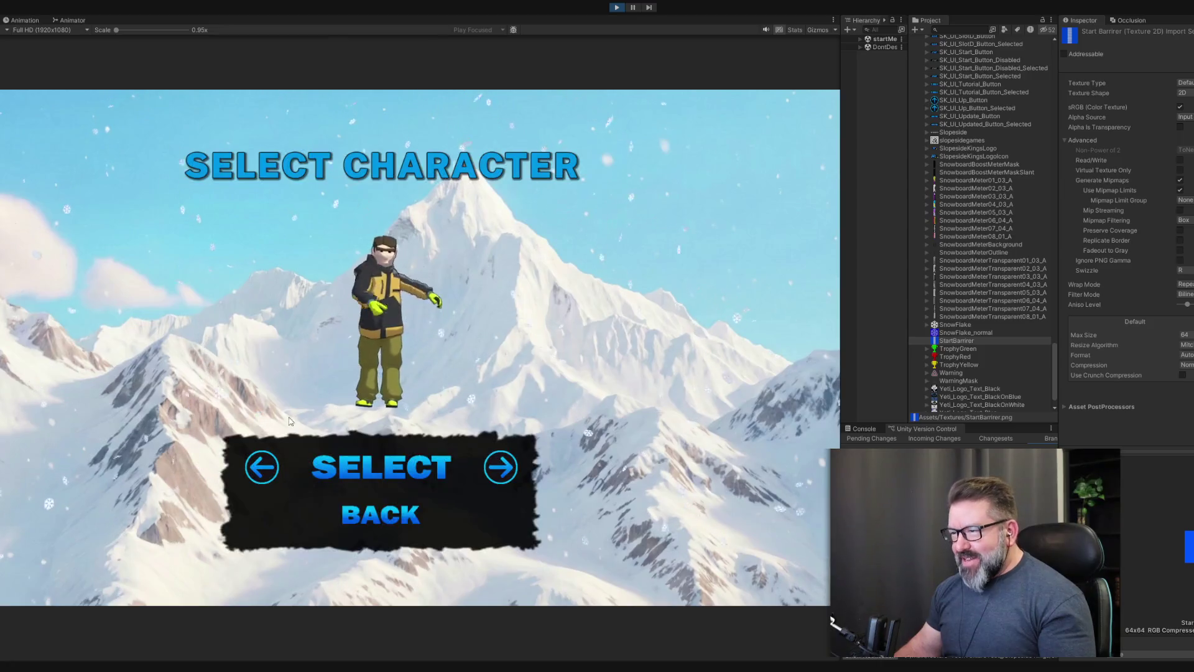
- Confirm the character, then choose the Level 1 postcard to load the slope
{"action": "left_click", "coordinate": [409, 476]}
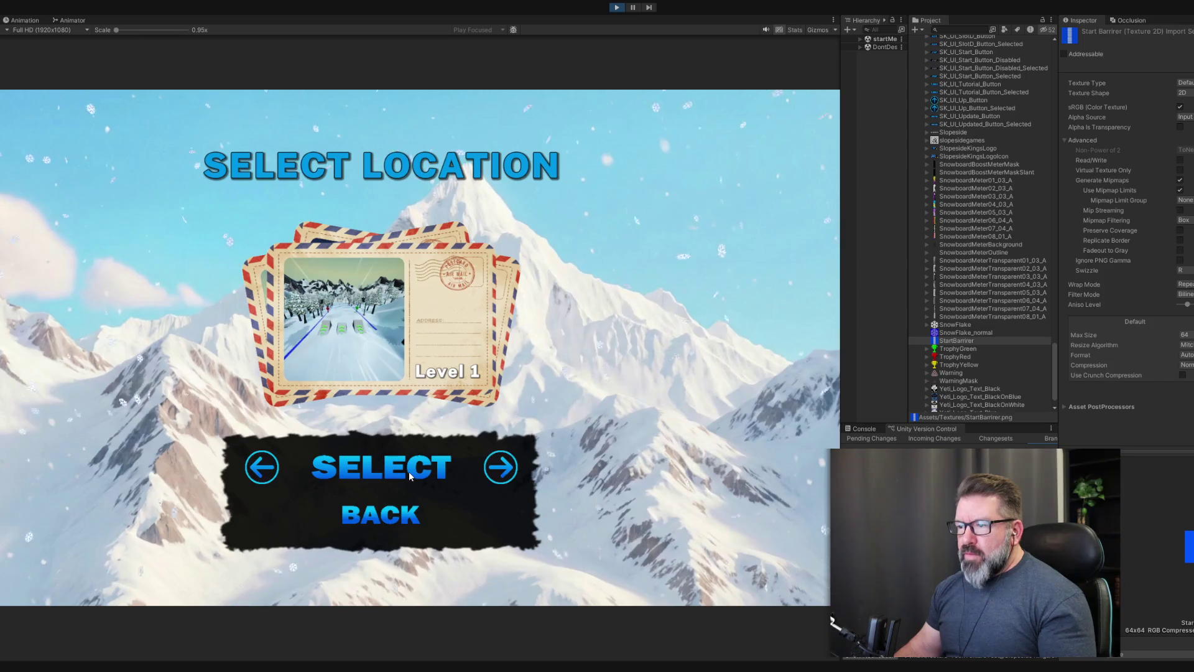
{"action": "left_click", "coordinate": [409, 475]}
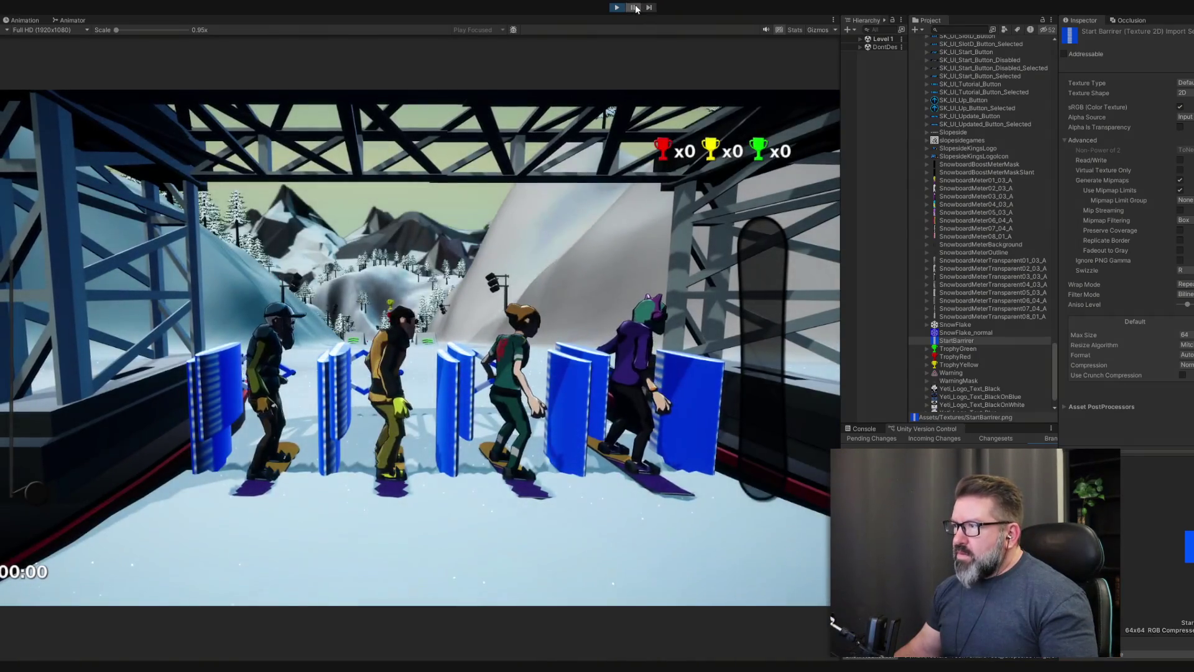
- Pause the game and set StartBarrier's Max Size to 128
{"action": "left_click", "coordinate": [634, 8]}
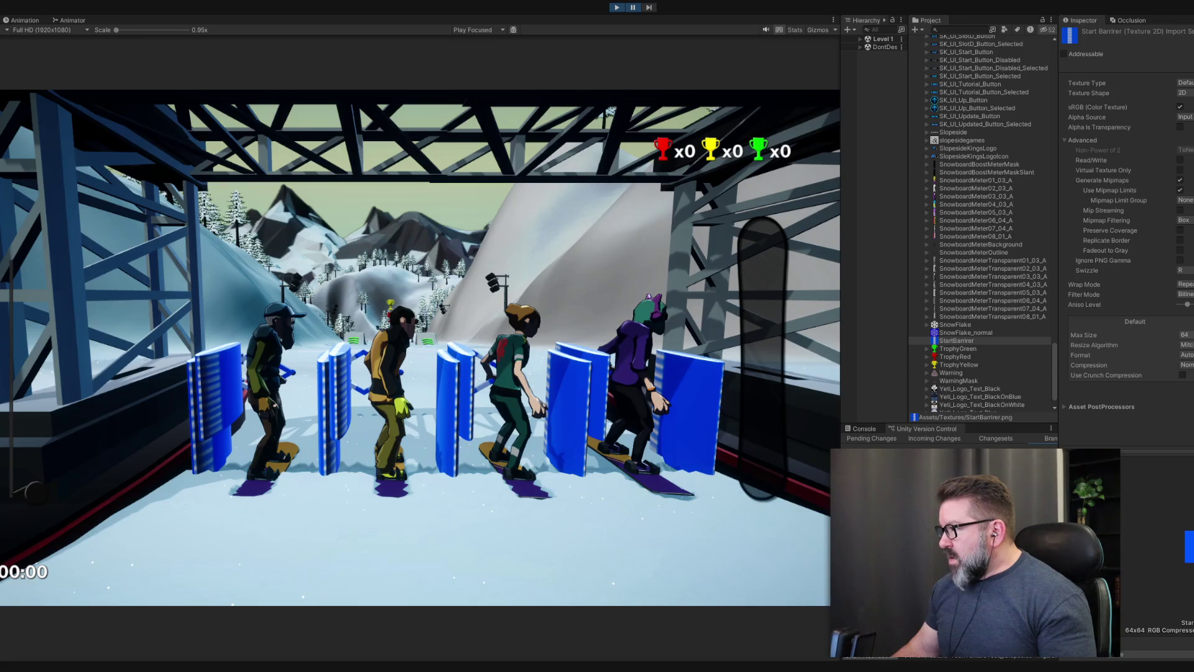
{"action": "left_click", "coordinate": [1185, 335]}
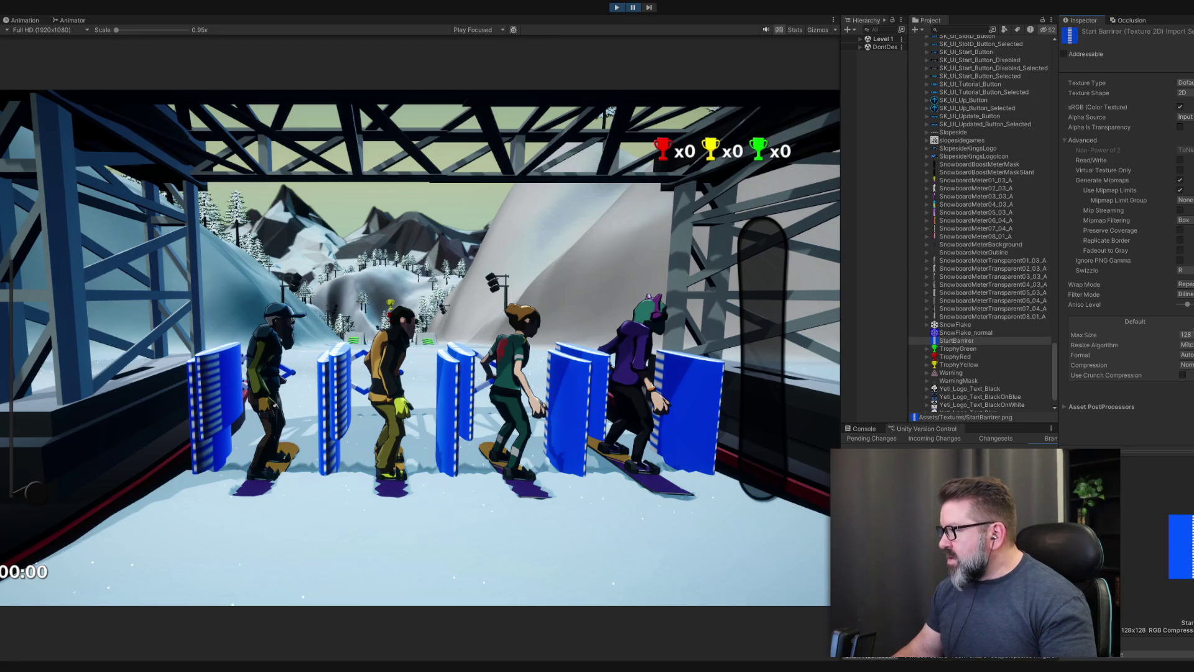
- Check StartBarrier's platform override and Default settings, then select TrophyGreen (Max Size 2048)
{"action": "left_click", "coordinate": [1171, 324]}
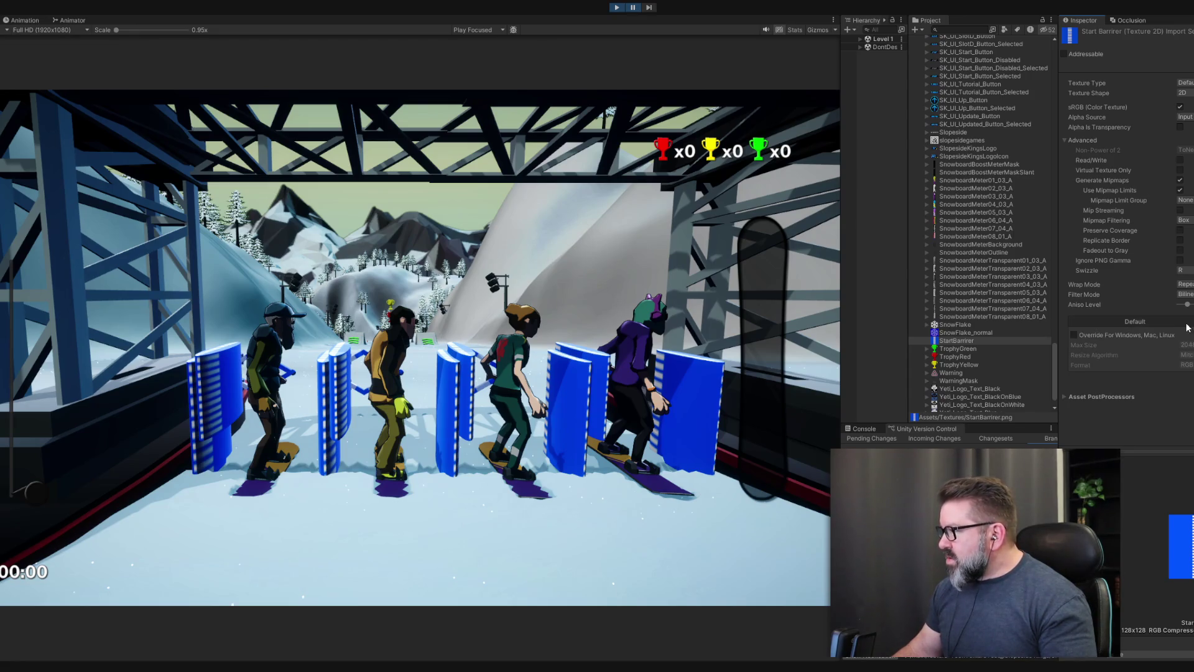
{"action": "left_click", "coordinate": [1135, 321]}
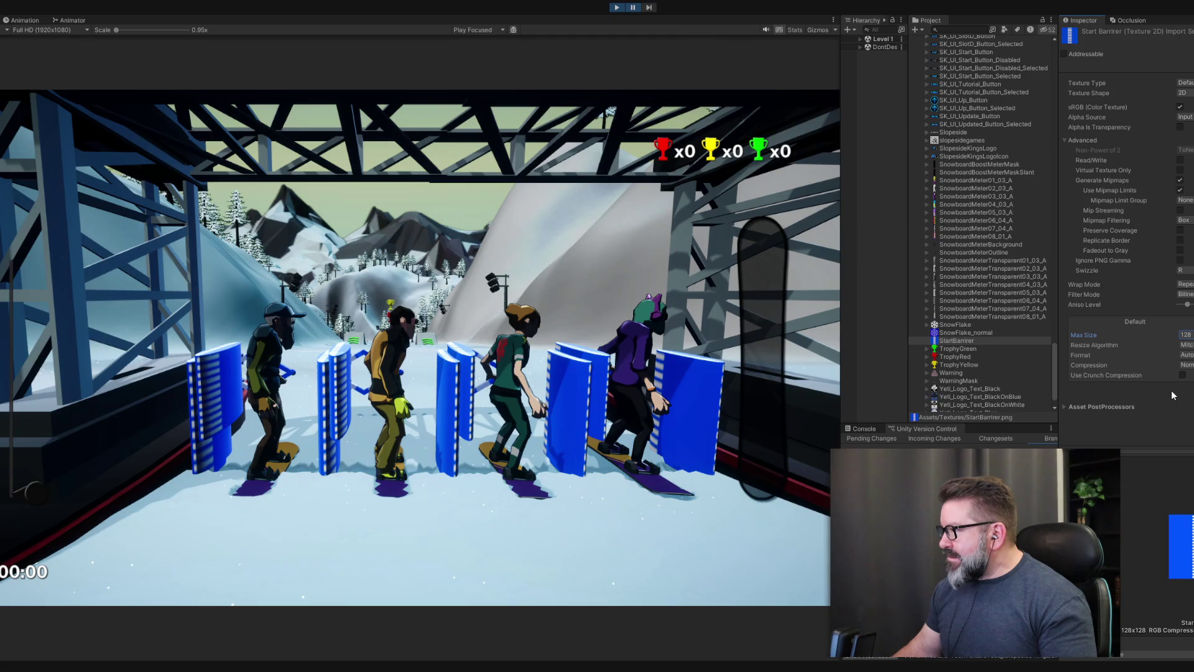
{"action": "left_click", "coordinate": [963, 349]}
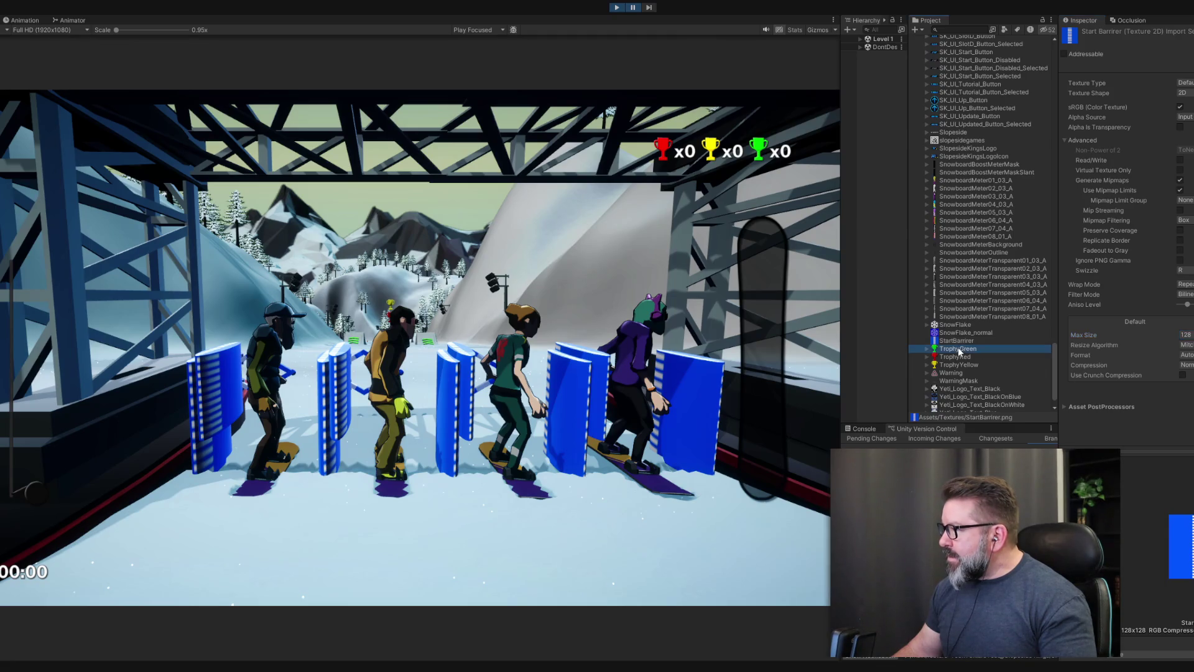
{"action": "left_click", "coordinate": [962, 342]}
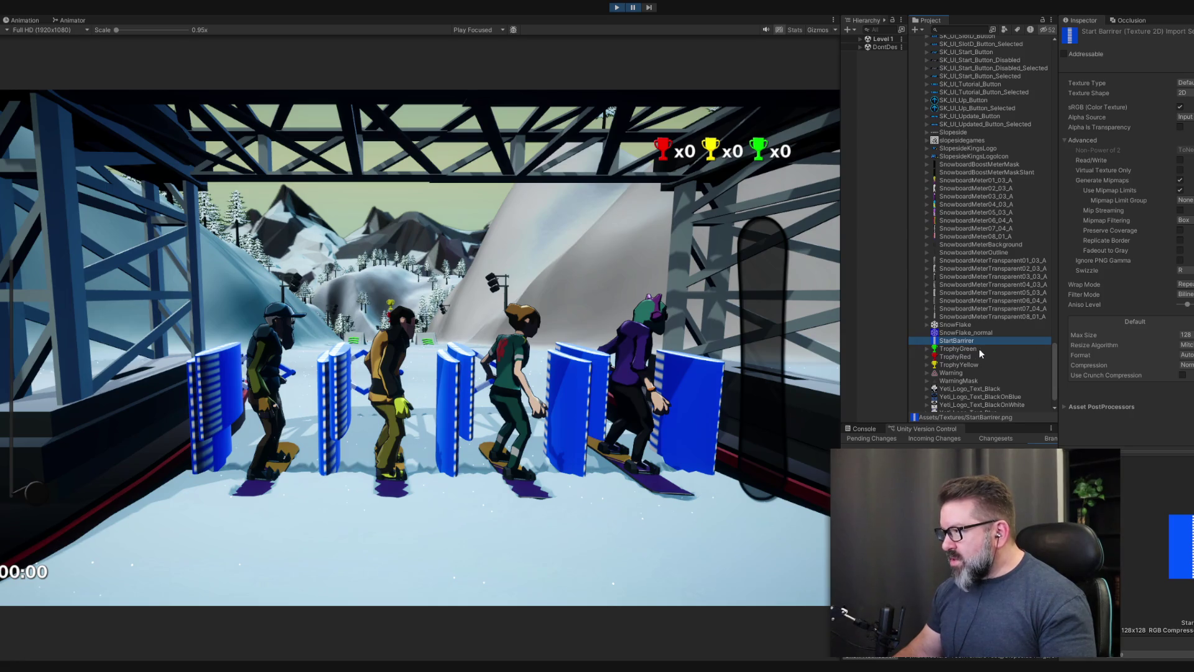
{"action": "left_click", "coordinate": [972, 350]}
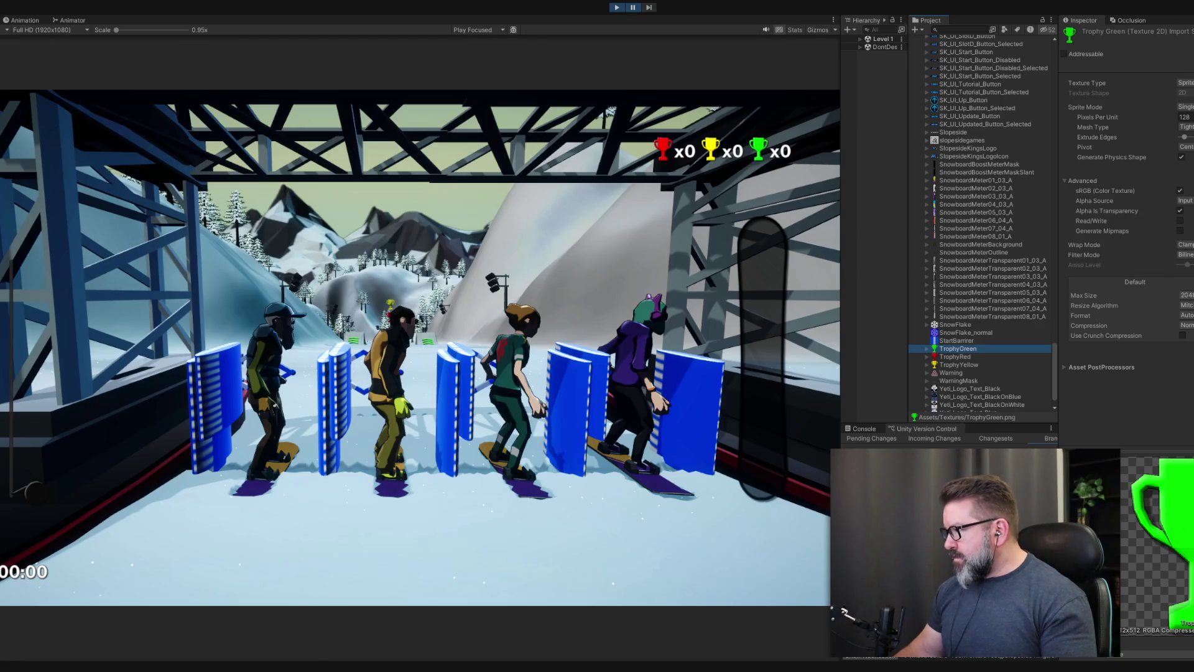
- Compare TrophyGreen at 512 and 2048 by stepping frames, leave it at 512, and select TrophyRed
{"action": "left_click", "coordinate": [1185, 295]}
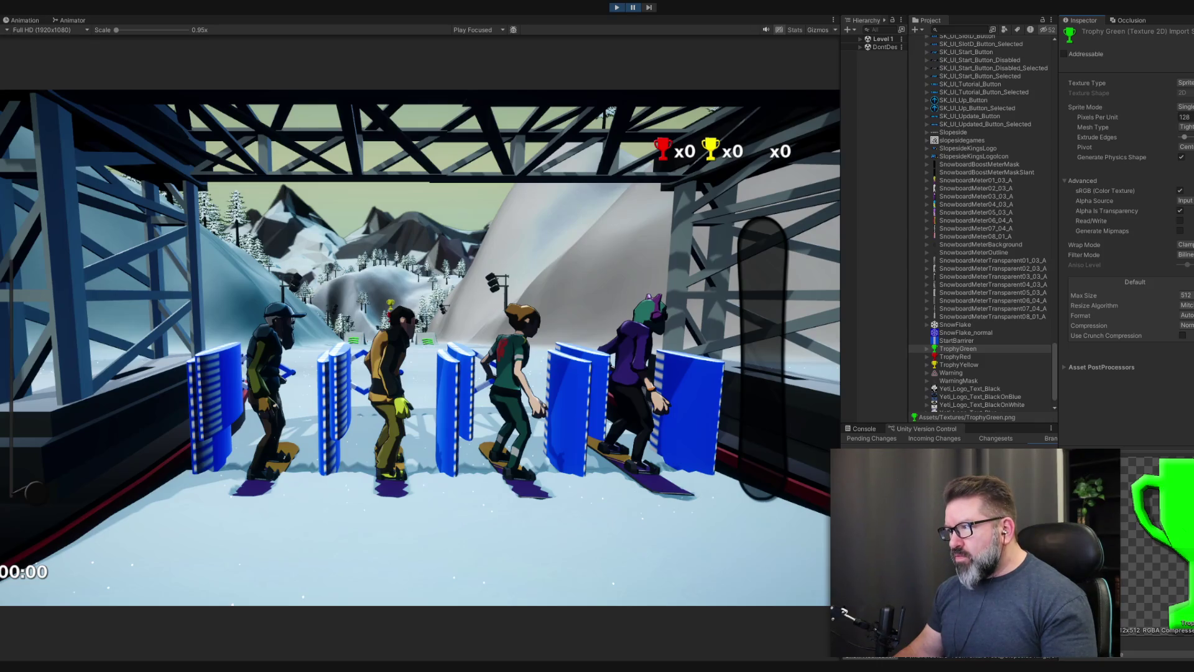
{"action": "left_click", "coordinate": [649, 12]}
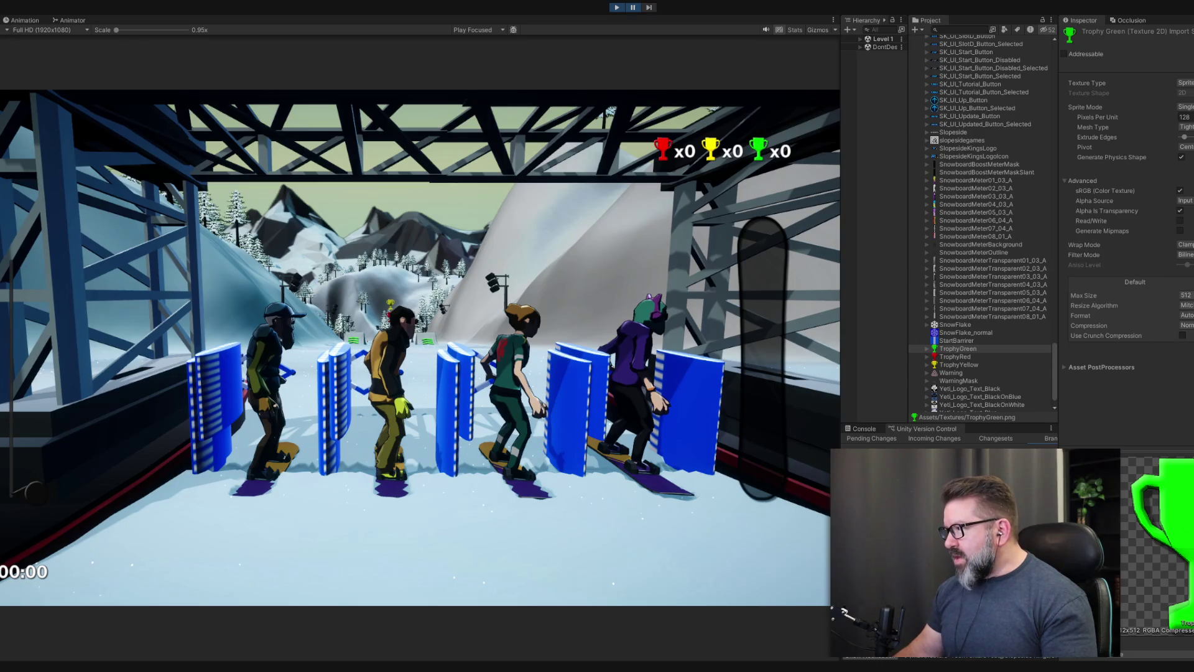
{"action": "left_click", "coordinate": [1186, 295]}
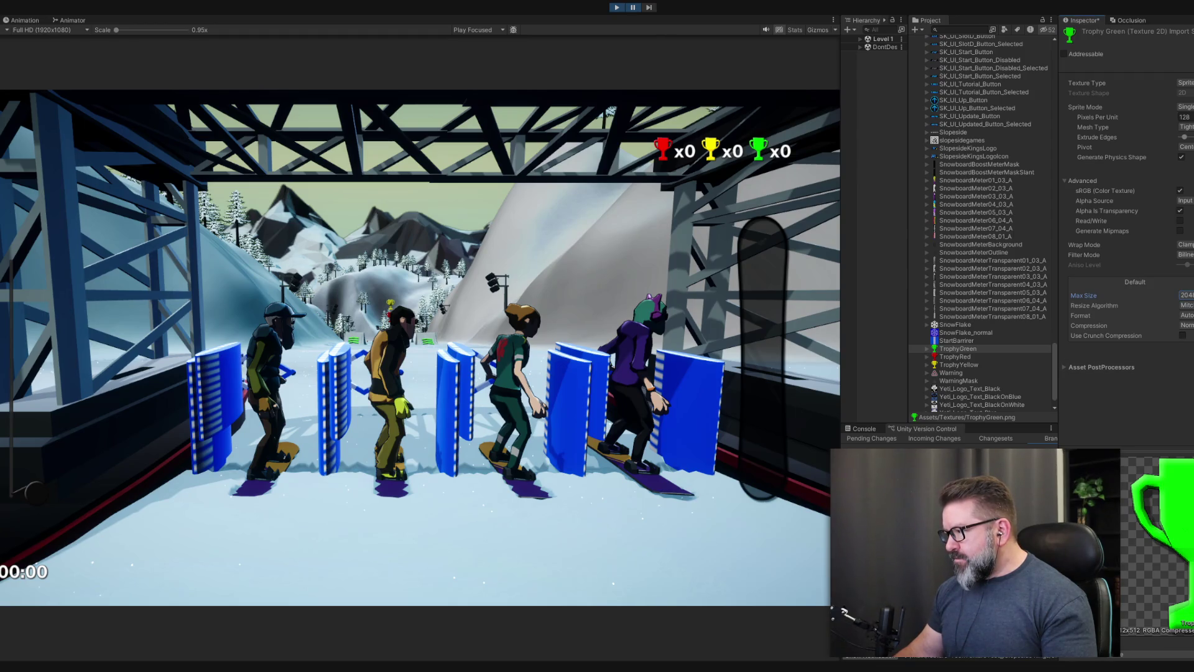
{"action": "left_click", "coordinate": [650, 9]}
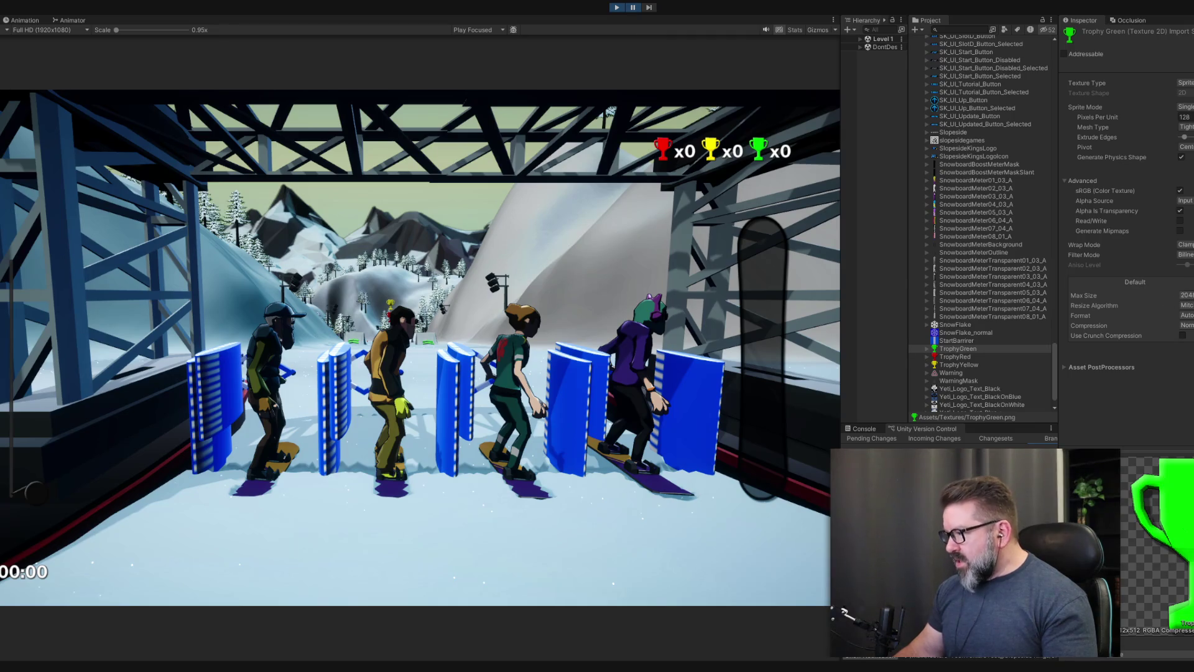
{"action": "left_click", "coordinate": [1186, 295]}
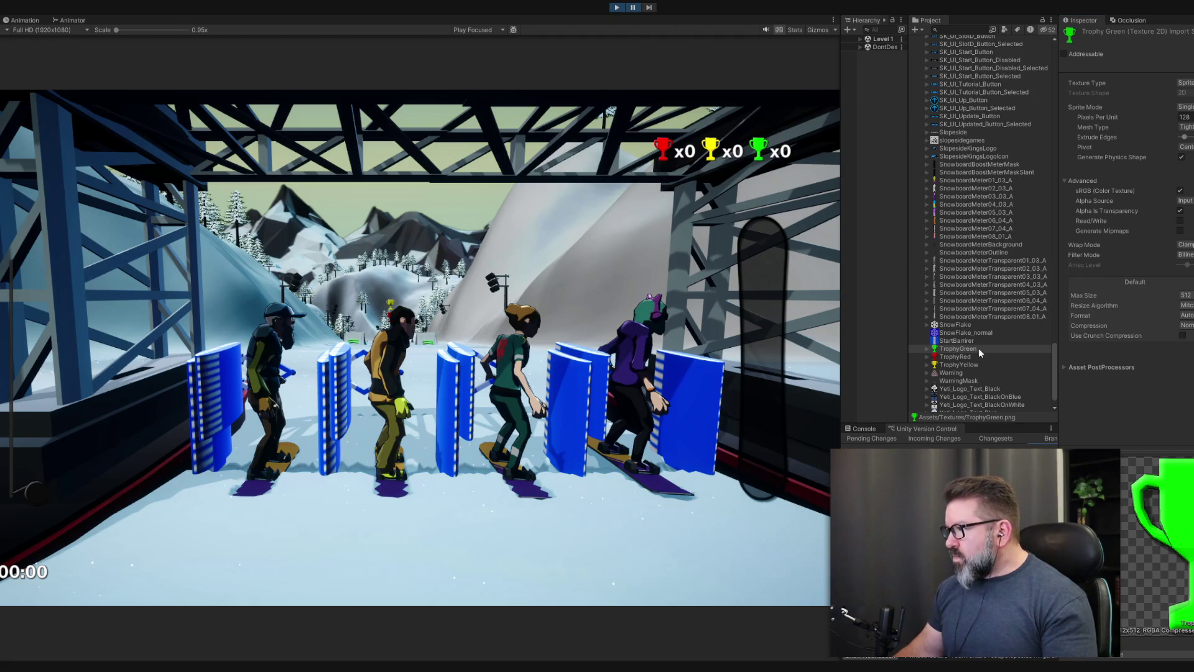
{"action": "left_click", "coordinate": [958, 356]}
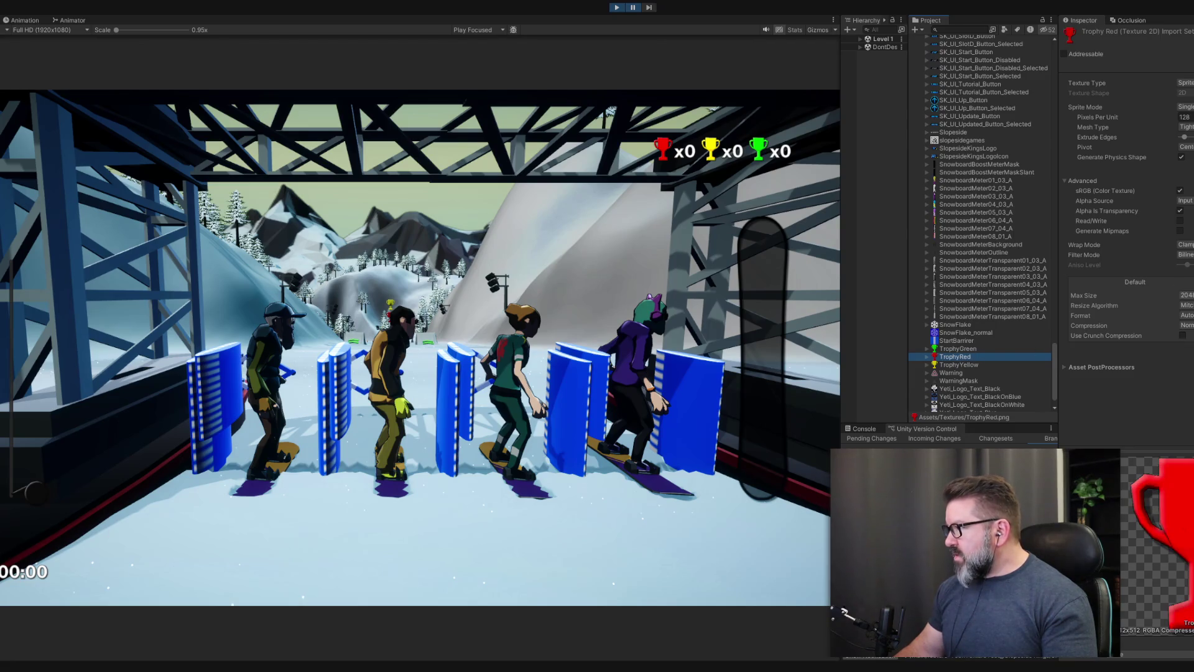
- Lower TrophyRed to 512, and set TrophyYellow to 512 then 128, applying each
{"action": "left_click", "coordinate": [1186, 295]}
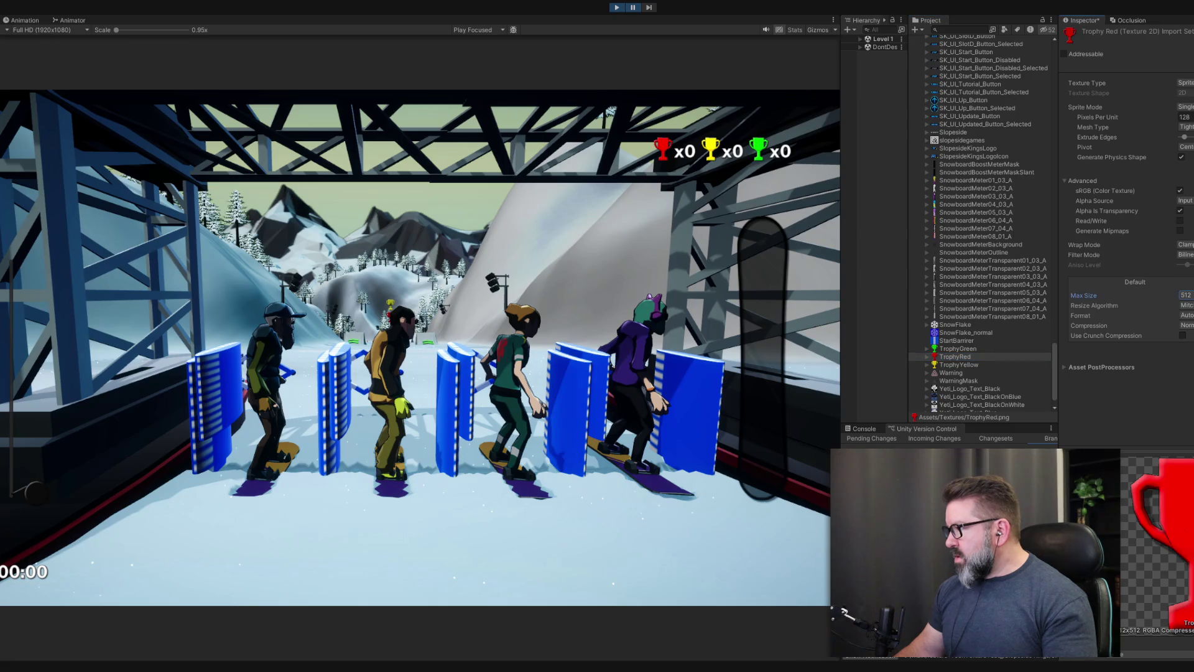
{"action": "key", "text": "ctrl+s"}
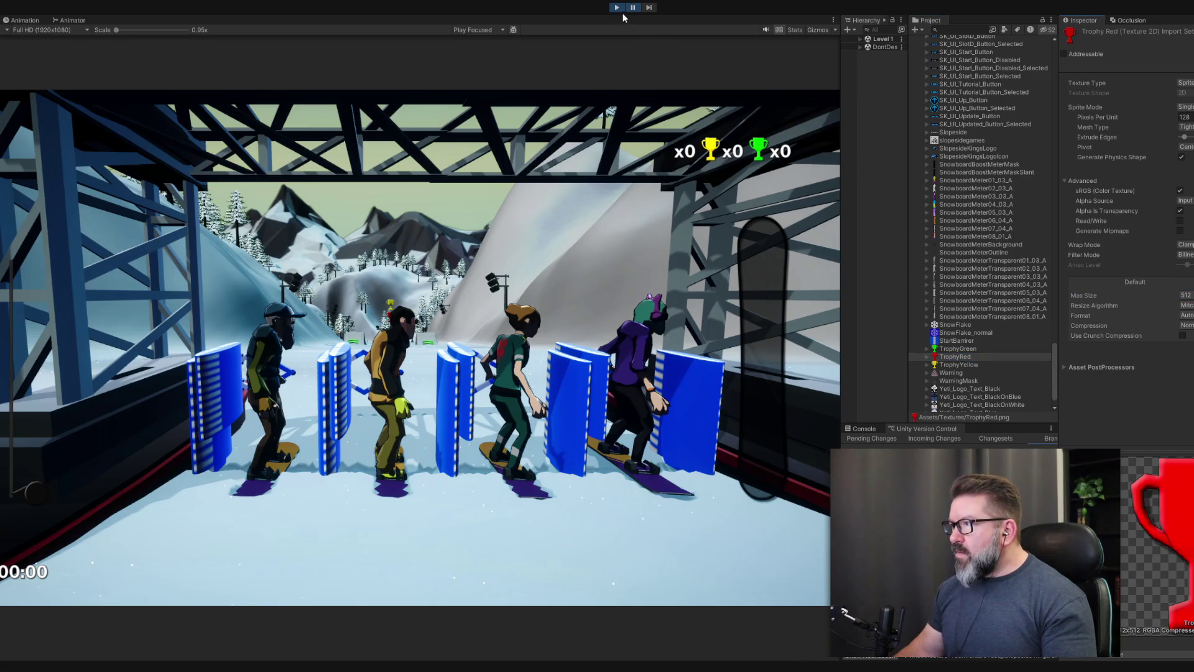
{"action": "left_click", "coordinate": [964, 363]}
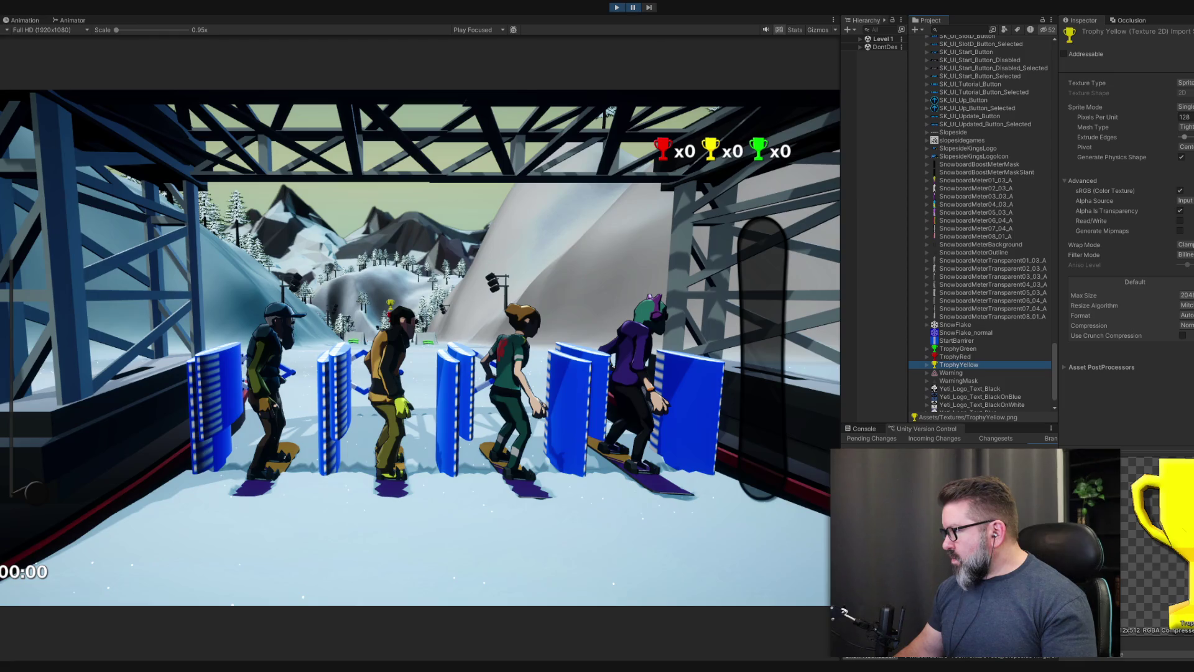
{"action": "left_click", "coordinate": [1186, 295]}
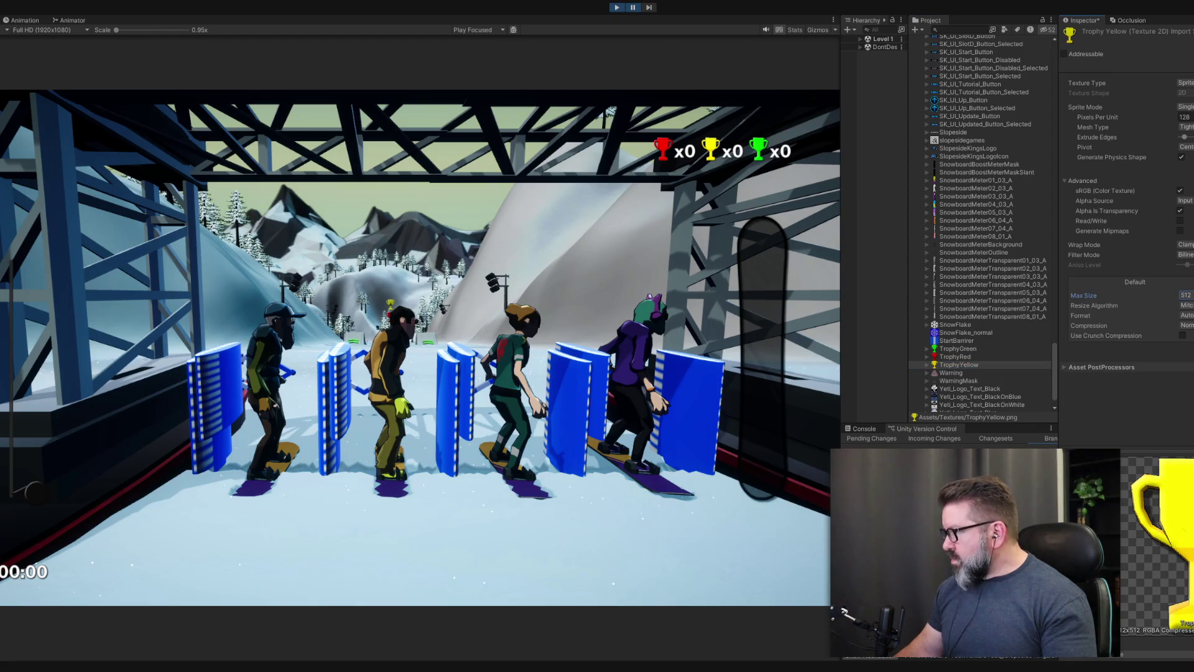
{"action": "left_click", "coordinate": [1191, 349]}
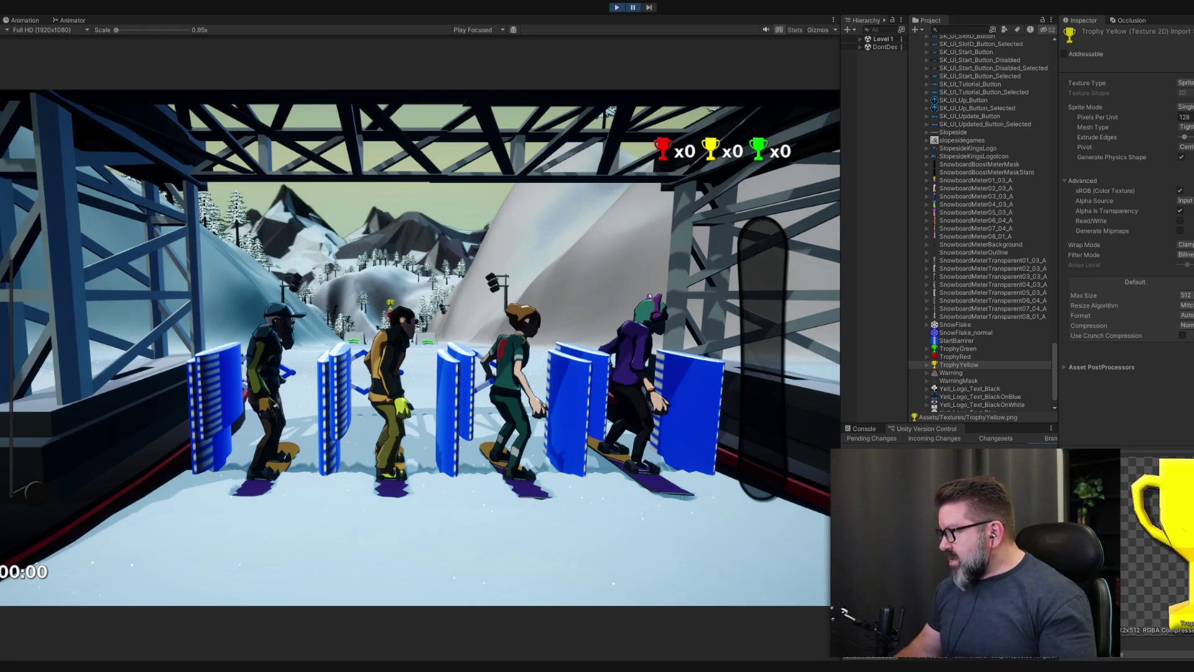
{"action": "left_click", "coordinate": [1187, 295]}
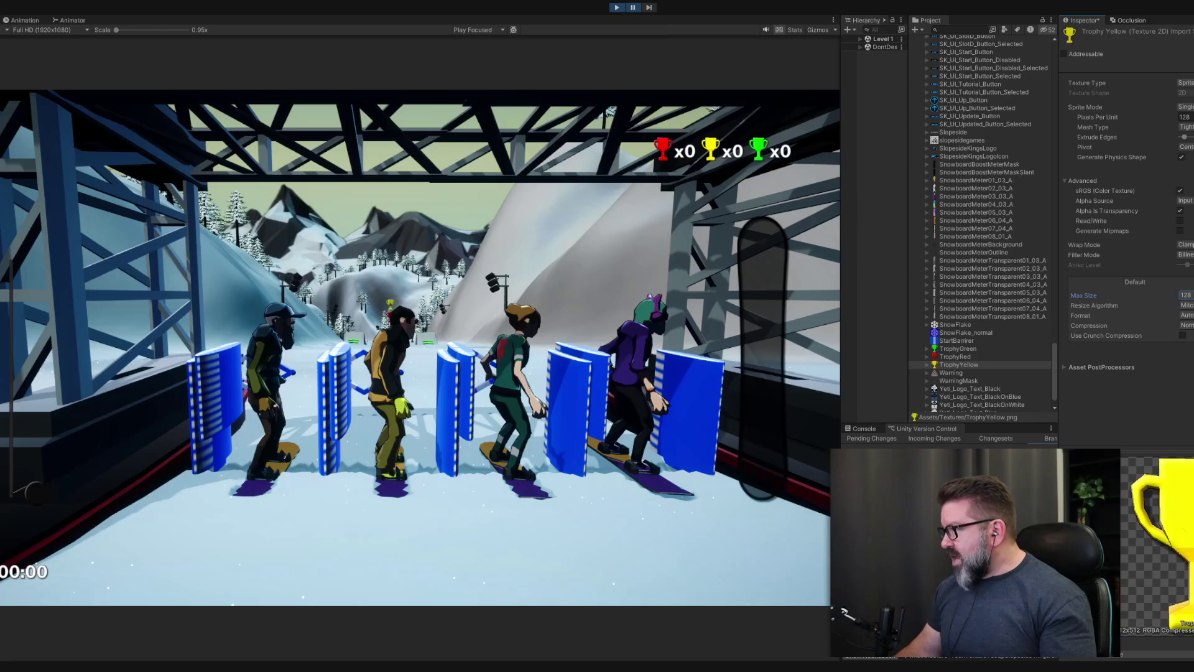
{"action": "left_click", "coordinate": [1184, 351]}
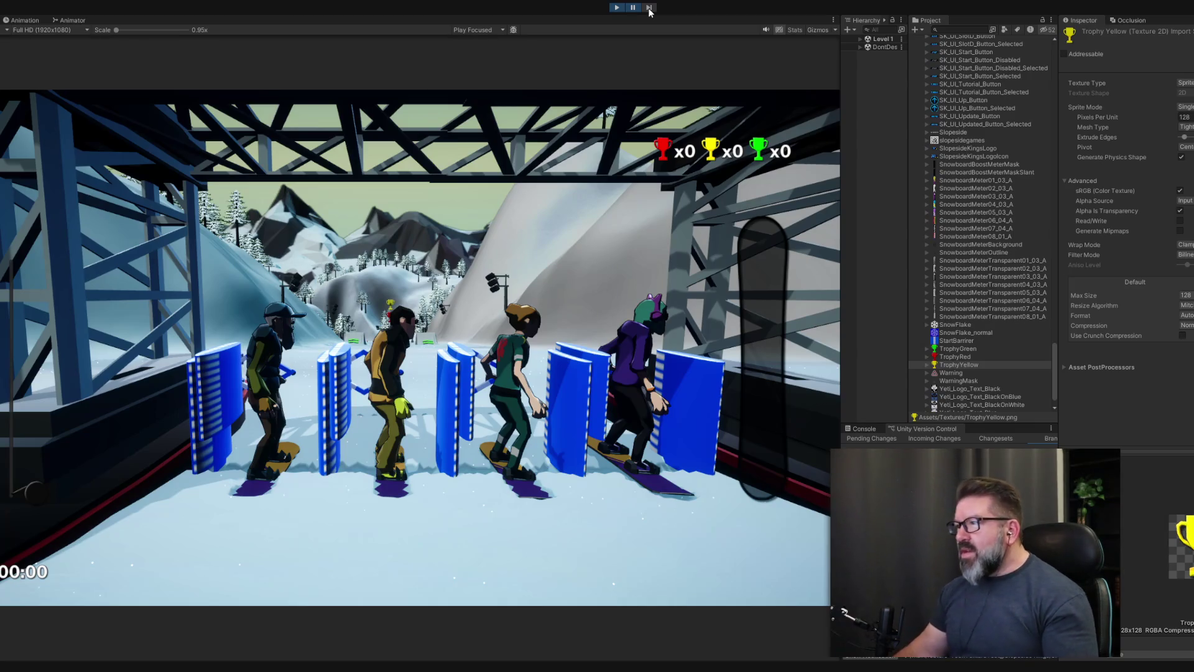
- Set TrophyRed to 128, compare against 512 by stepping frames, and reapply 128
{"action": "left_click", "coordinate": [955, 357]}
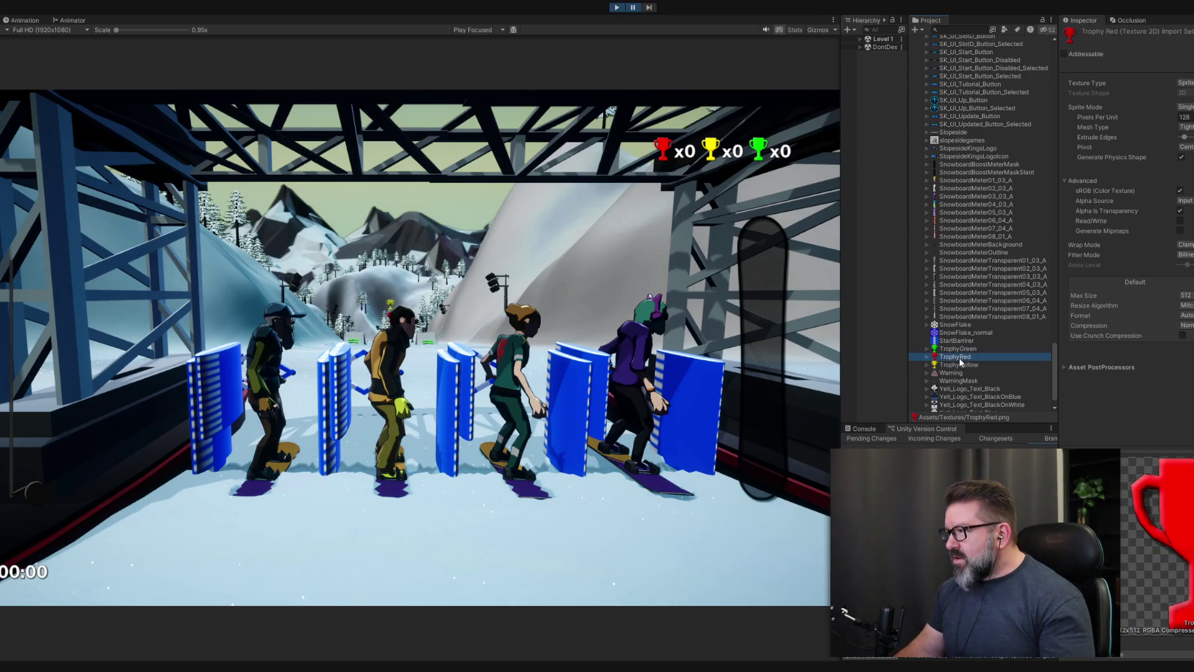
{"action": "left_click", "coordinate": [1186, 295]}
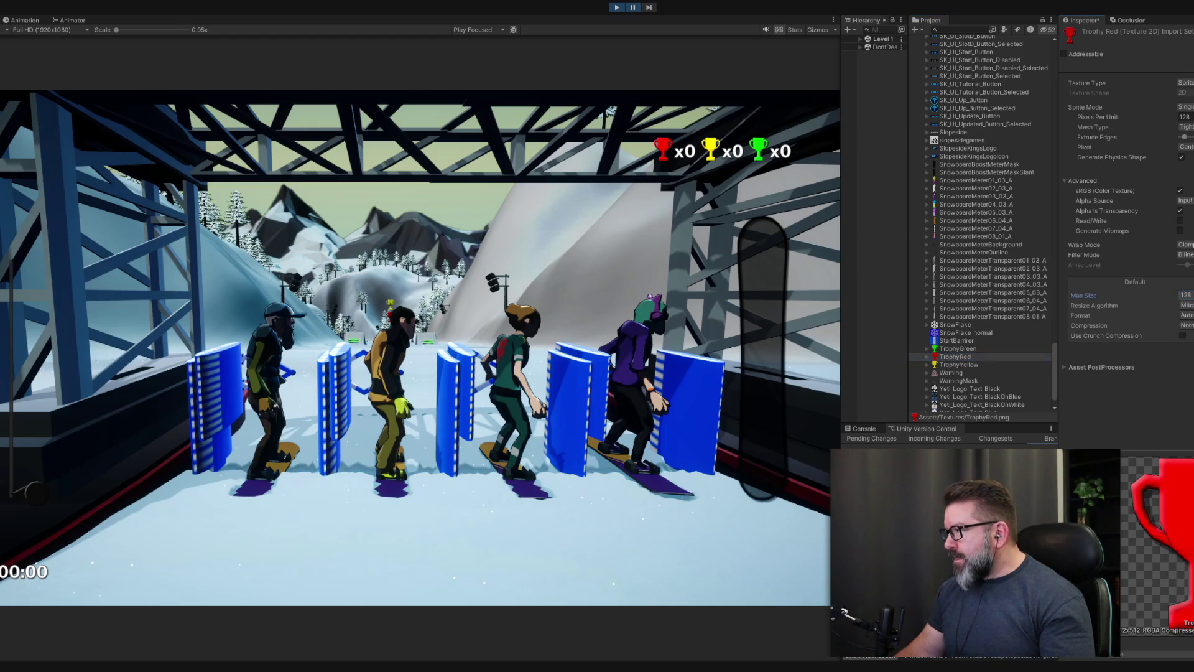
{"action": "left_click", "coordinate": [1182, 379]}
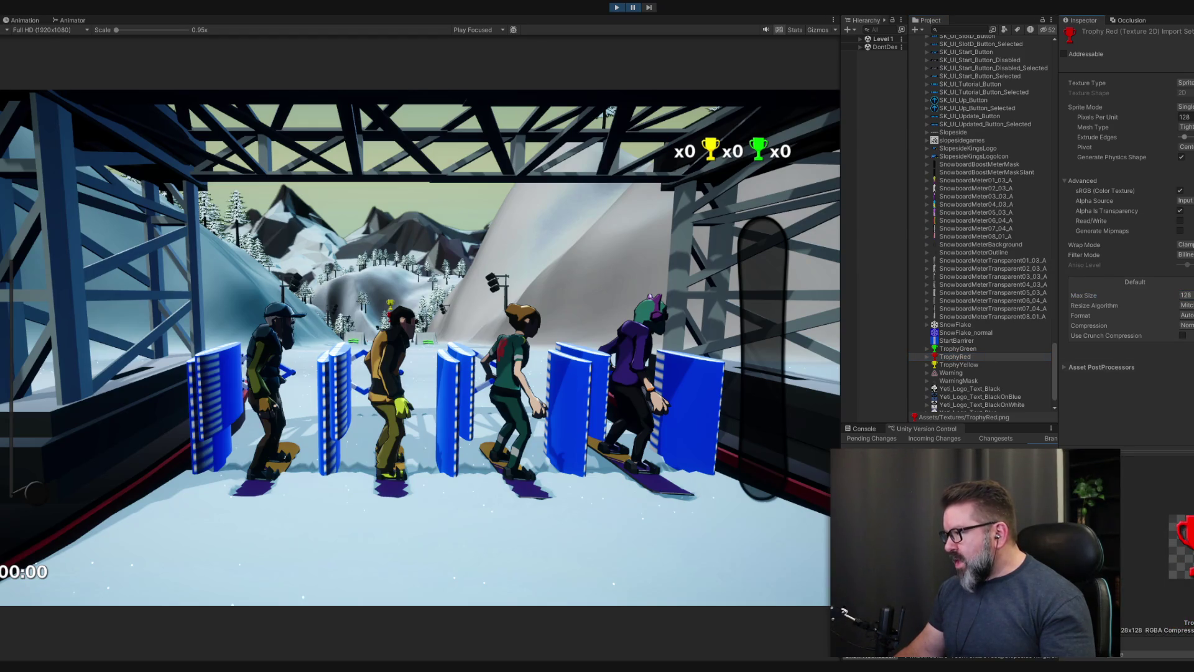
{"action": "left_click", "coordinate": [650, 9]}
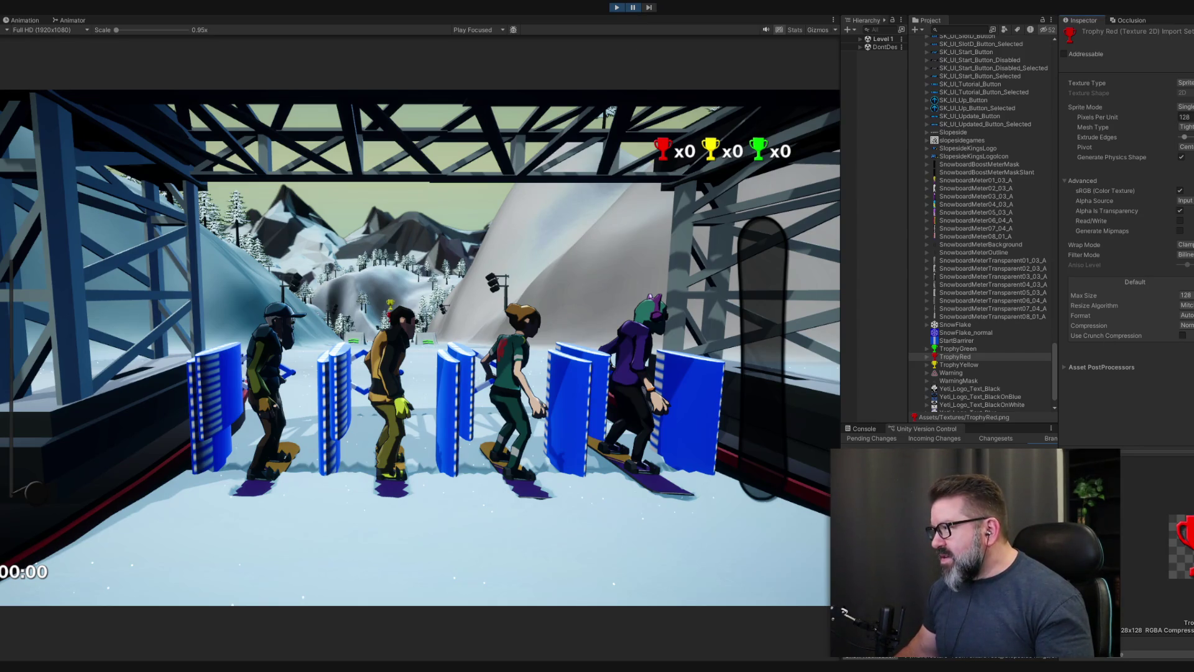
{"action": "left_click", "coordinate": [1185, 295]}
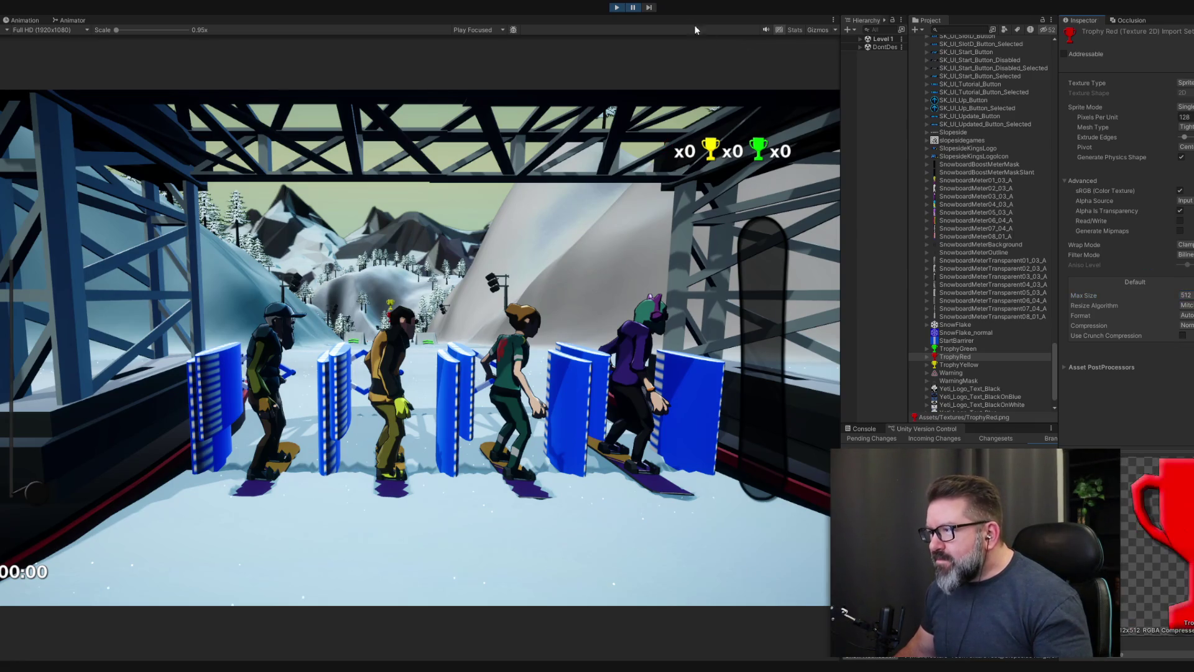
{"action": "left_click", "coordinate": [650, 7]}
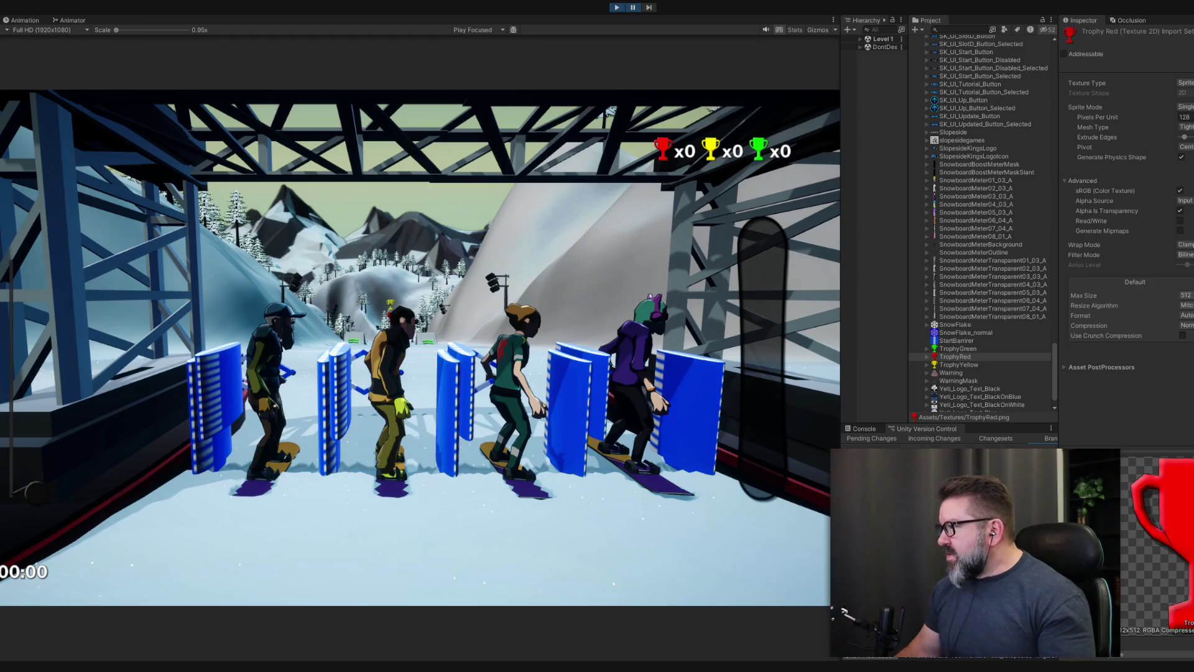
{"action": "left_click", "coordinate": [1186, 295]}
{"action": "left_click", "coordinate": [1175, 380]}
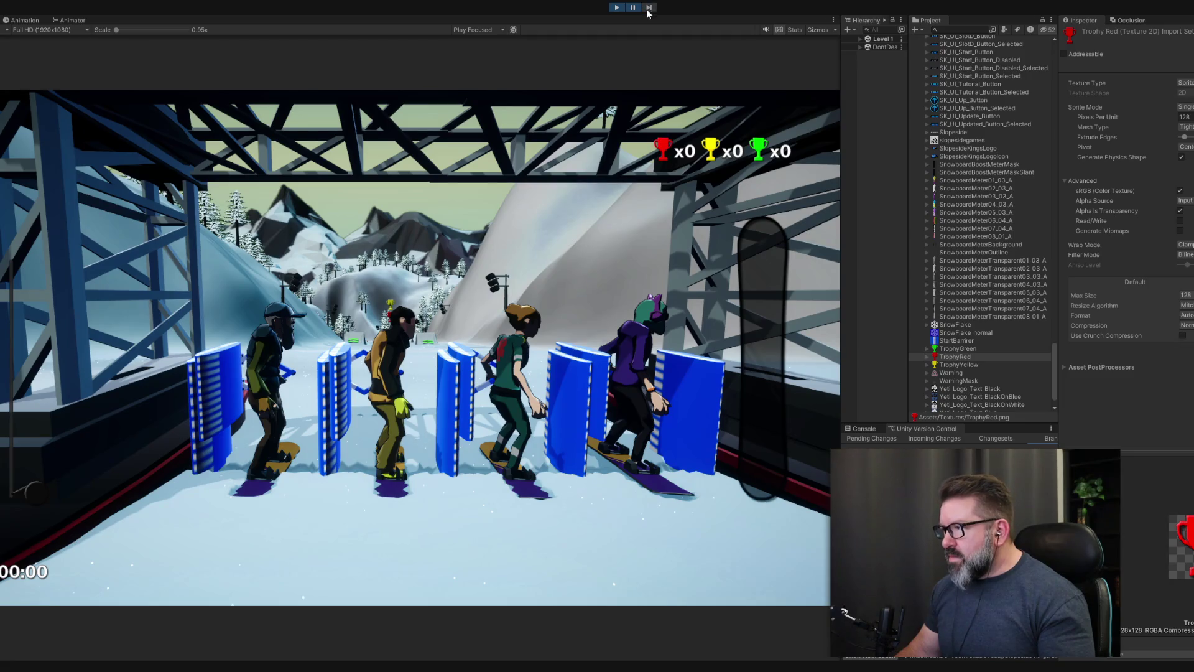
{"action": "left_click", "coordinate": [966, 351]}
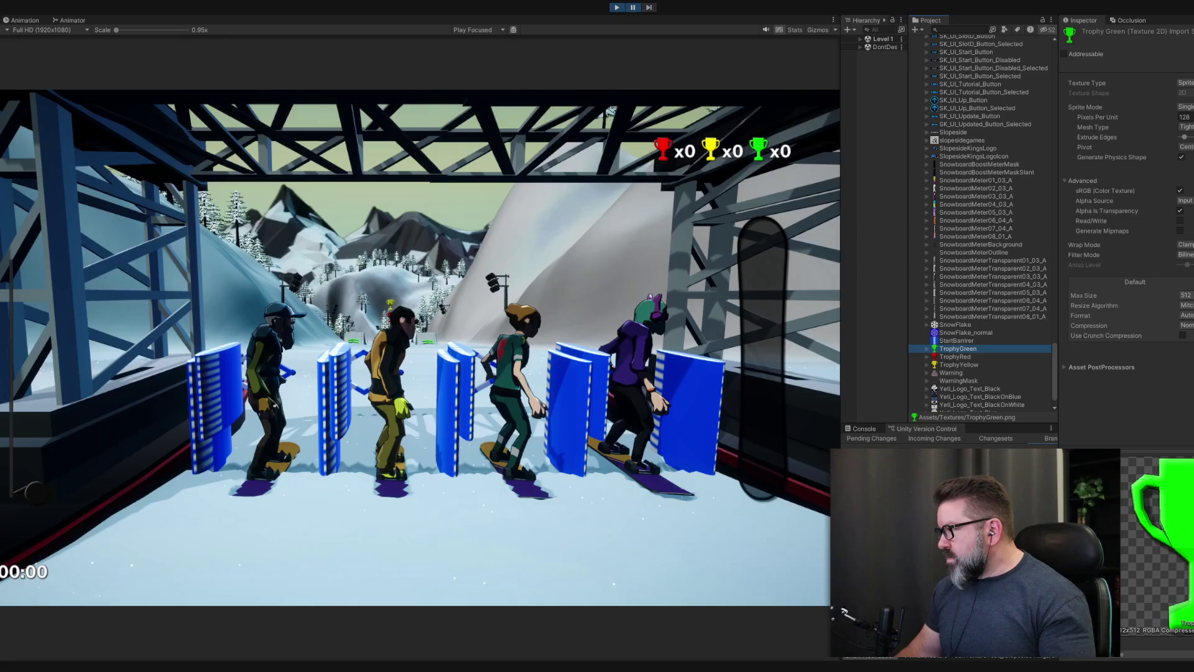
- Apply Max Size 128 to TrophyGreen, review TrophyRed and TrophyYellow, then select Warning
{"action": "left_click", "coordinate": [1186, 294]}
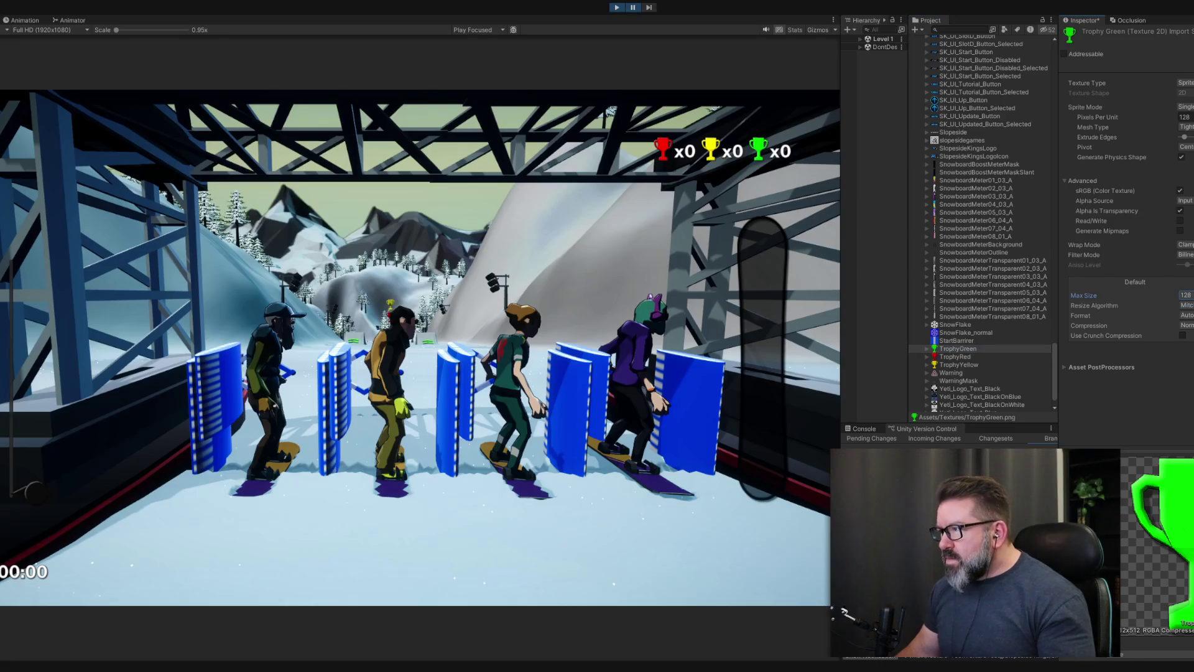
{"action": "key", "text": "ctrl+s"}
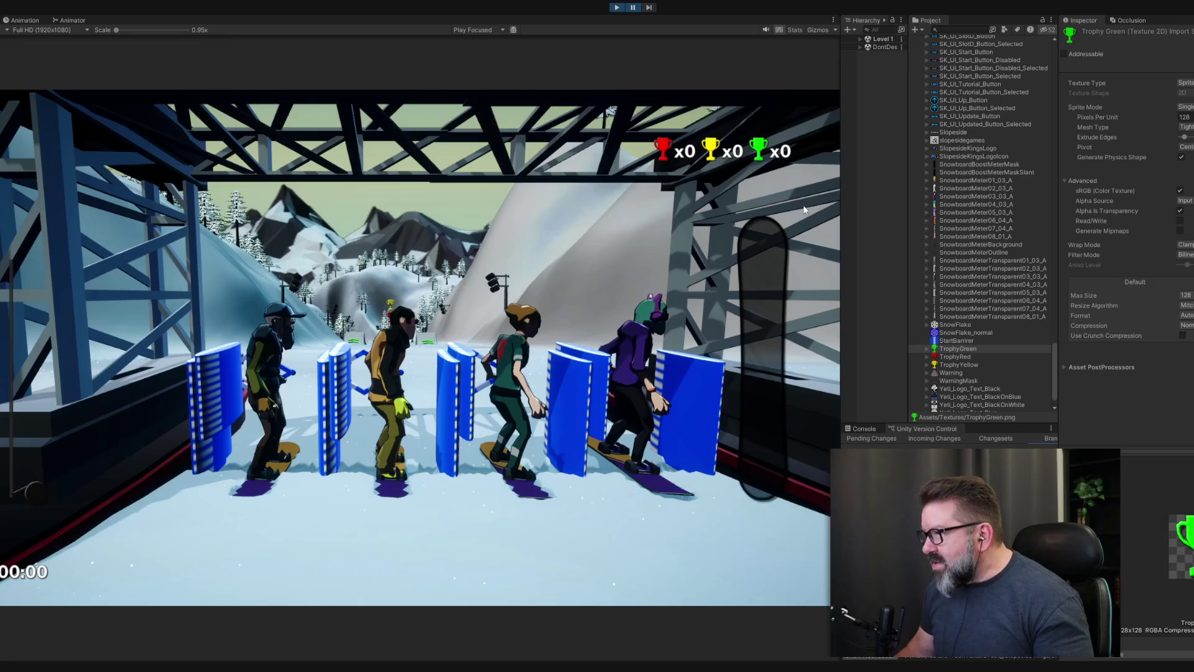
{"action": "left_click", "coordinate": [969, 355]}
{"action": "left_click", "coordinate": [973, 365]}
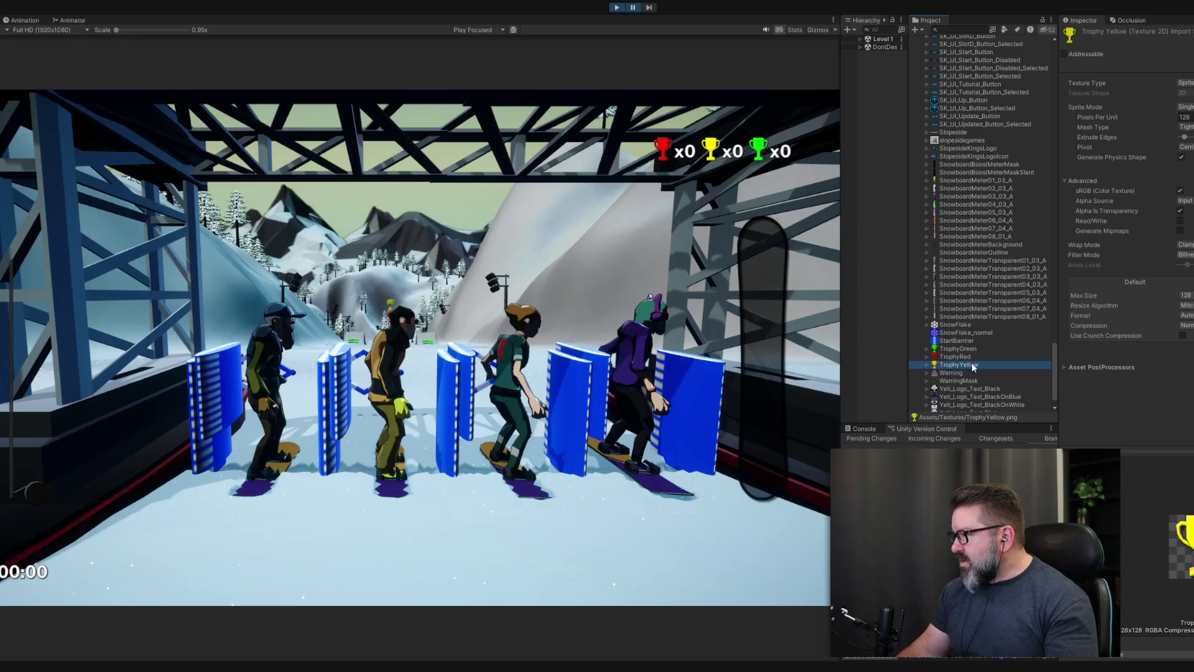
{"action": "scroll", "coordinate": [972, 361], "scroll_direction": "down", "scroll_amount": 2}
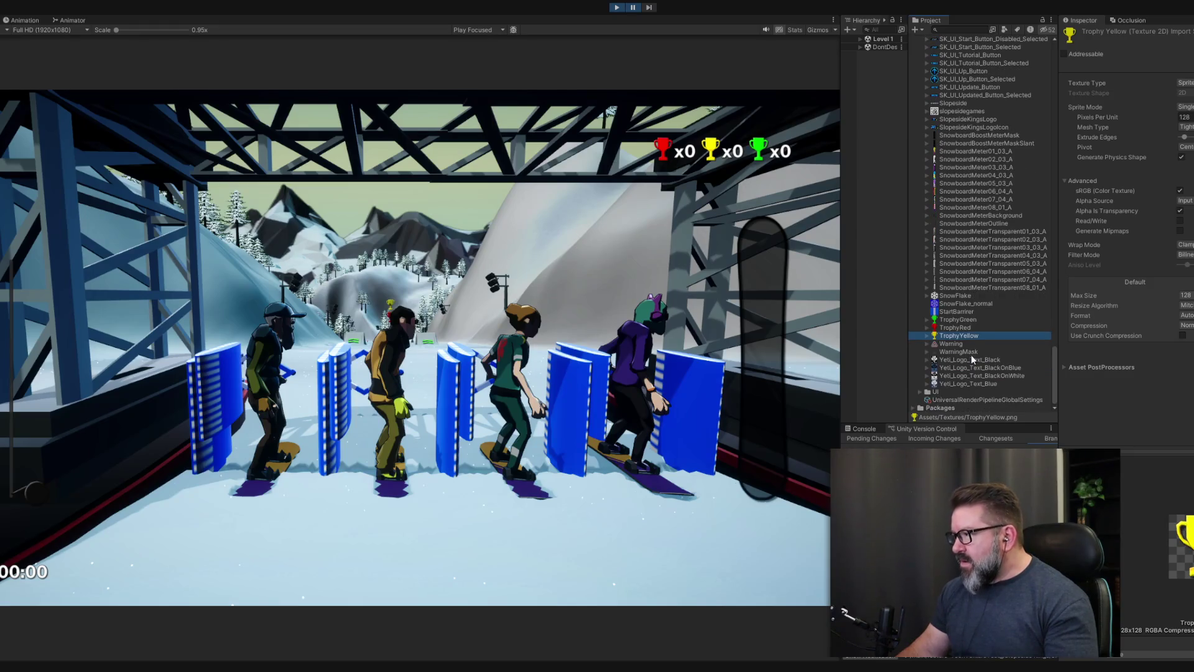
{"action": "left_click", "coordinate": [951, 344]}
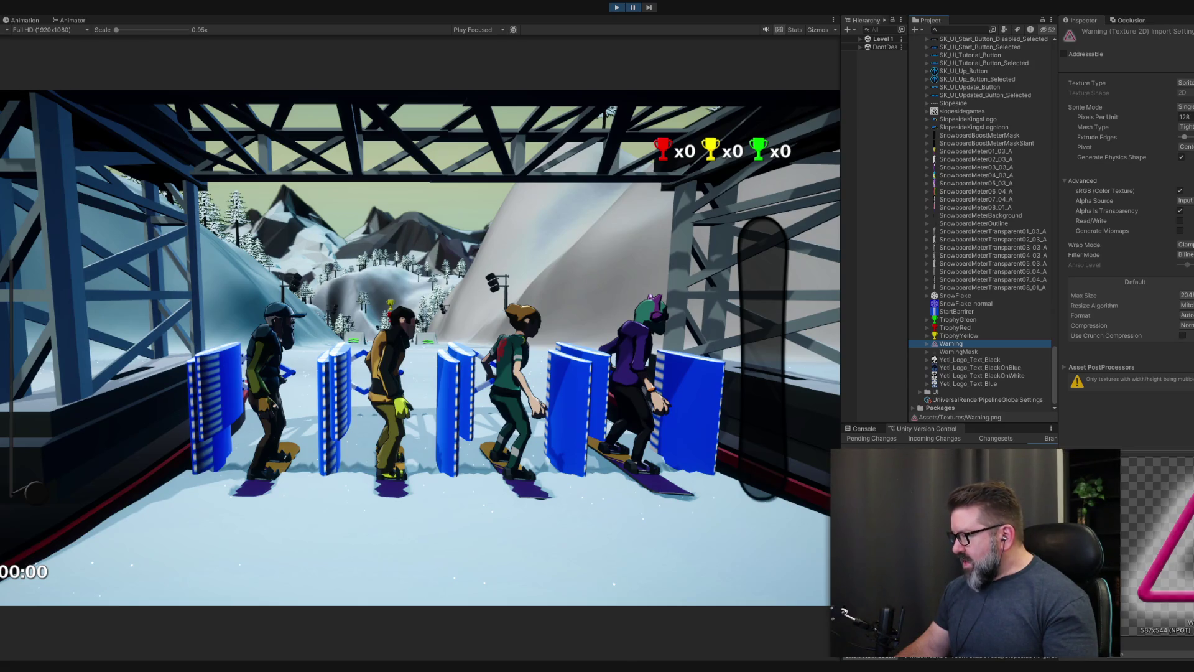
- Set Max Size 256 on Warning and WarningMask, then select Yeti_Logo_Text_Black
{"action": "left_click", "coordinate": [1186, 295]}
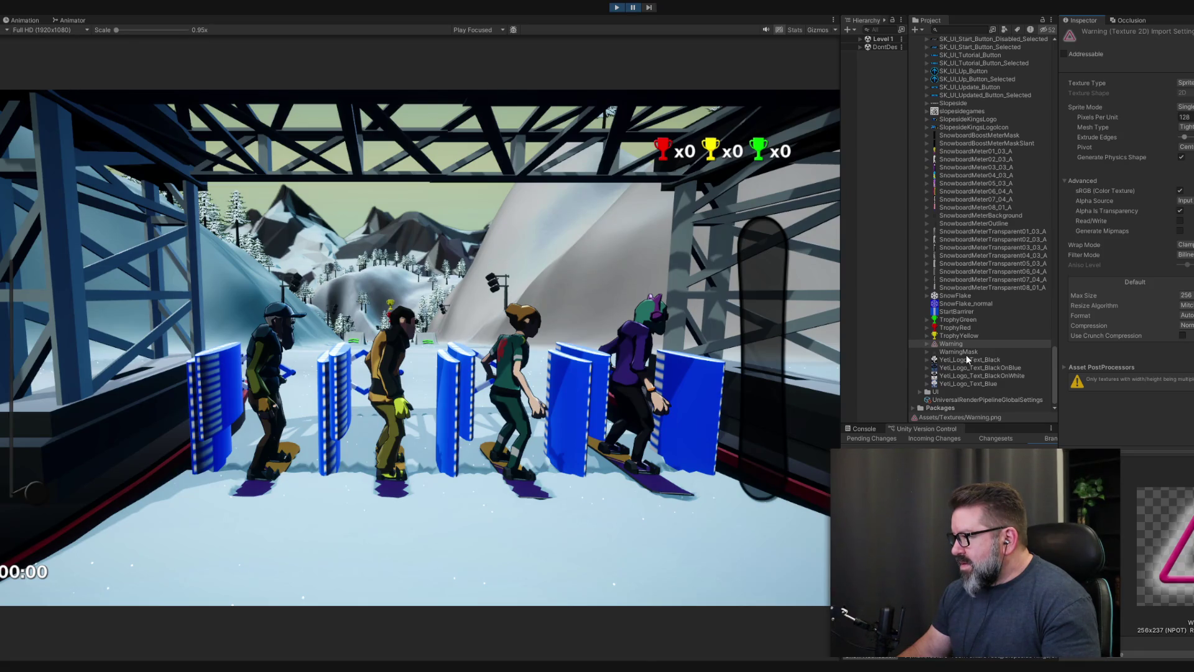
{"action": "left_click", "coordinate": [947, 350]}
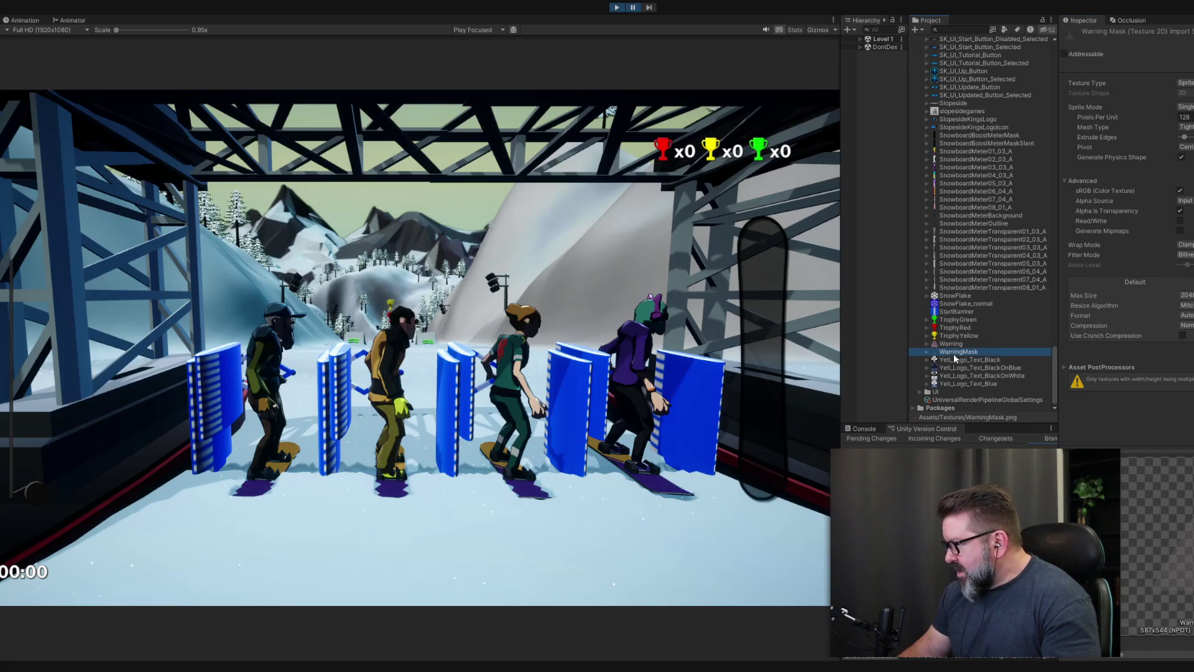
{"action": "left_click", "coordinate": [950, 346]}
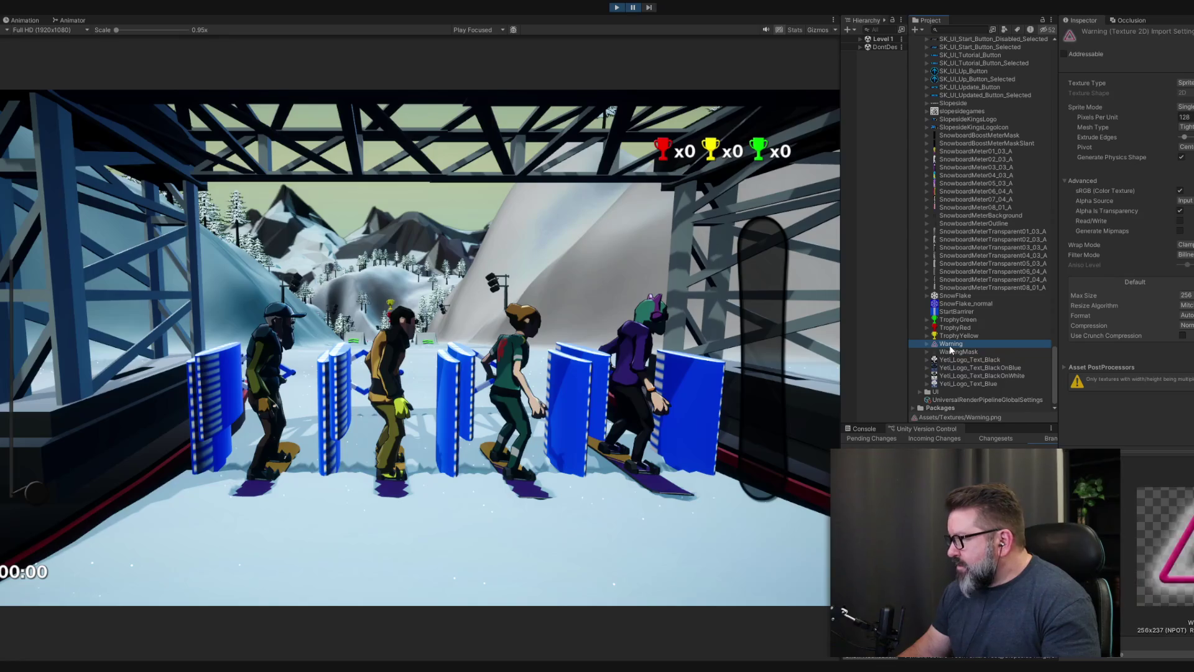
{"action": "left_click", "coordinate": [957, 352]}
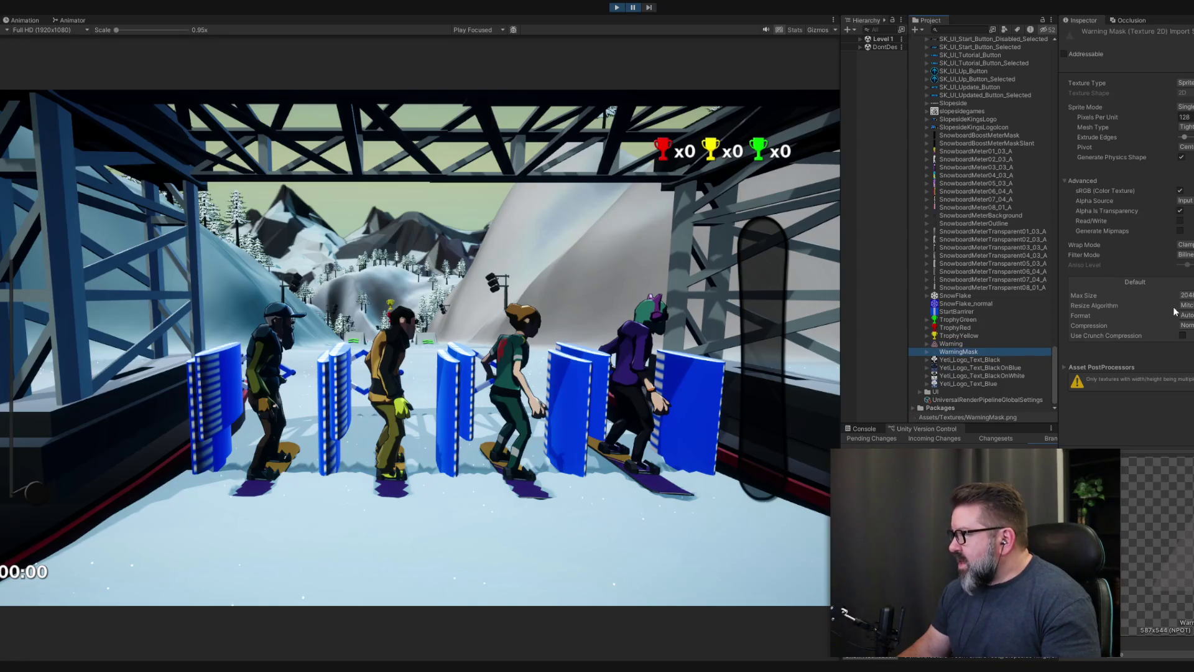
{"action": "left_click", "coordinate": [1186, 295]}
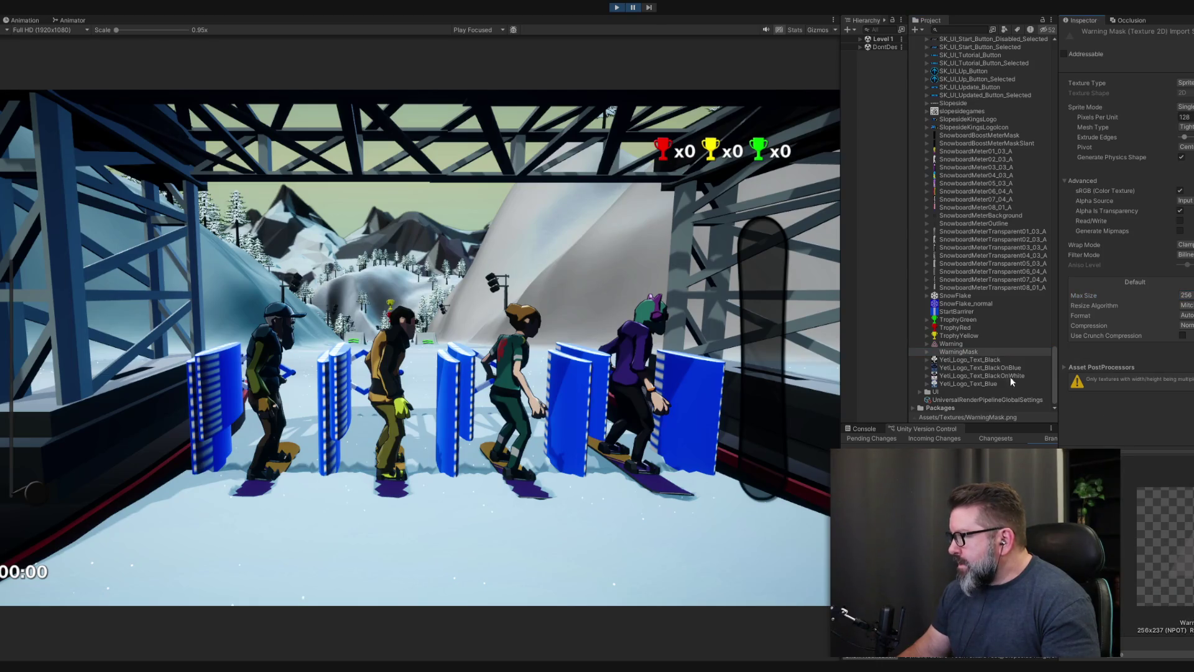
{"action": "left_click", "coordinate": [960, 360]}
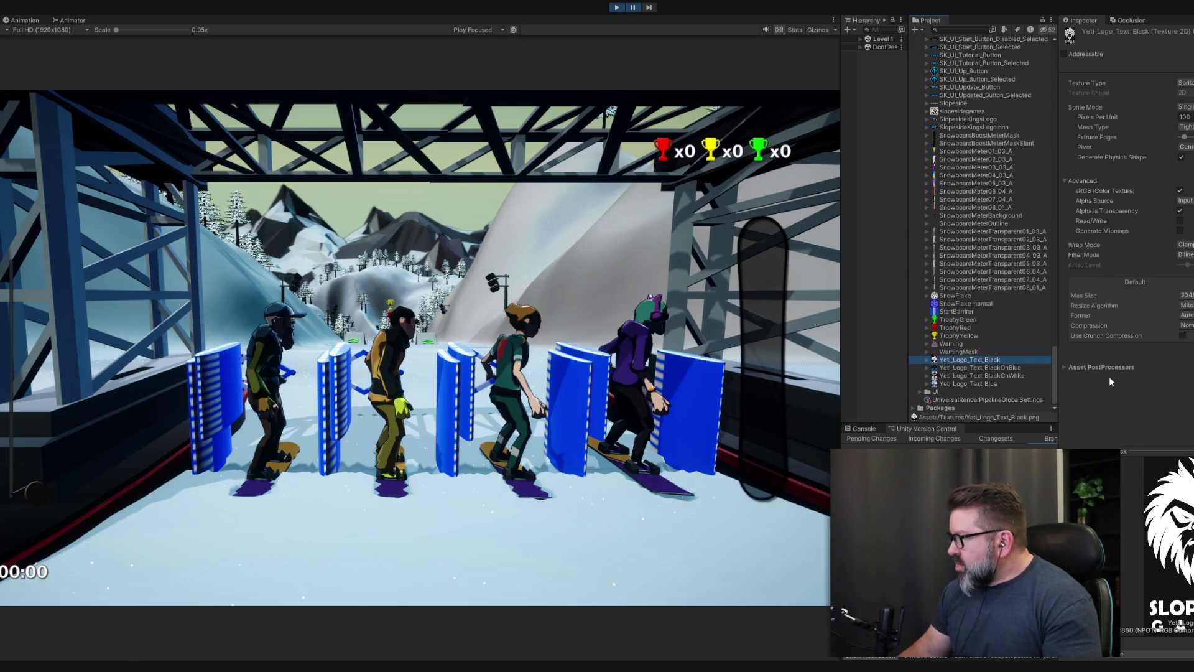
- Review the Yeti_Logo_Text BlackOnBlue, BlackOnWhite and Blue logo textures
{"action": "left_click", "coordinate": [985, 368]}
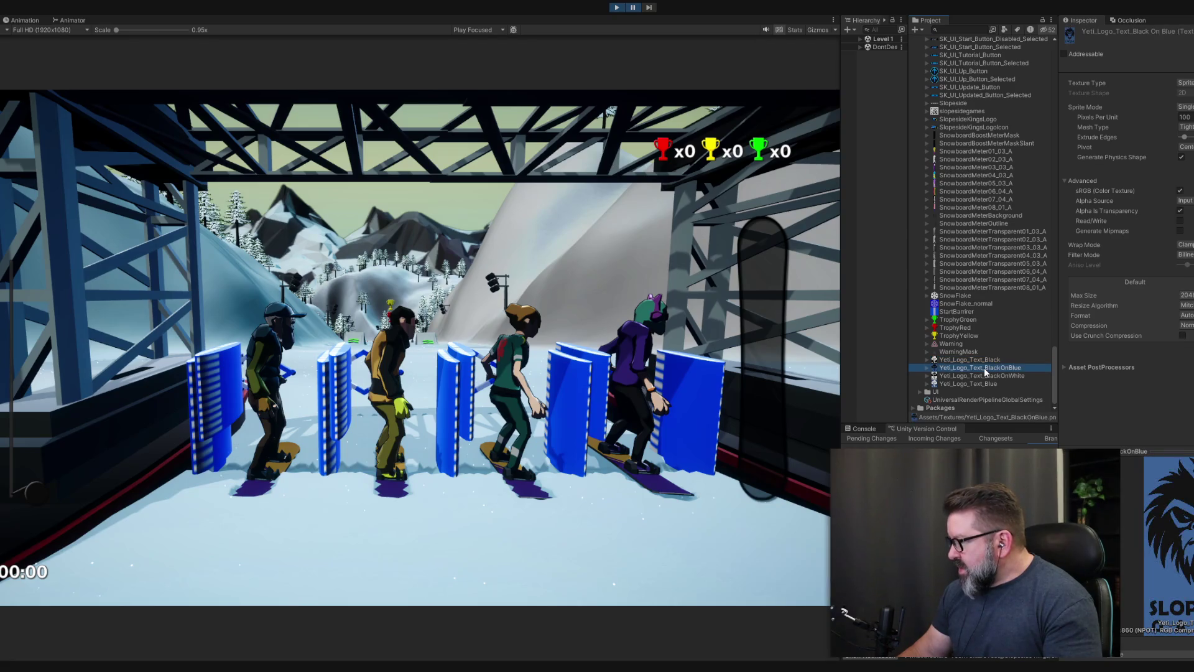
{"action": "left_click", "coordinate": [982, 375]}
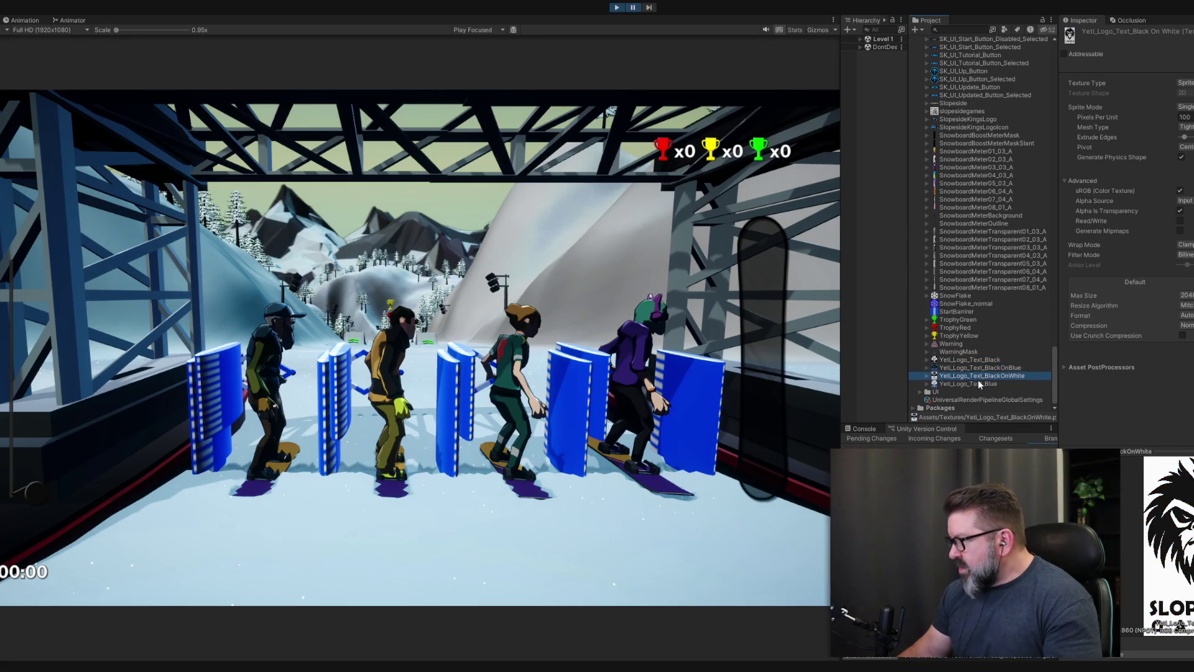
{"action": "left_click", "coordinate": [979, 383]}
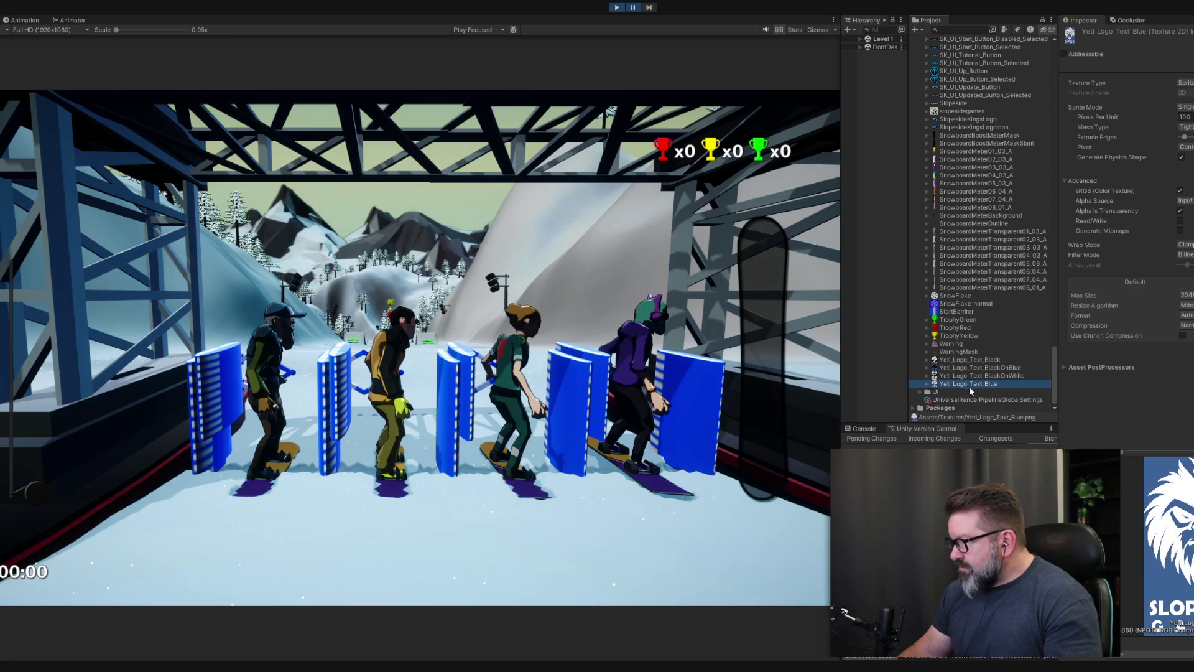
- Expand the UI folder and KOWM_Icon_Art's sprite list, then select KOWM_Icon_Art
{"action": "left_click", "coordinate": [921, 392]}
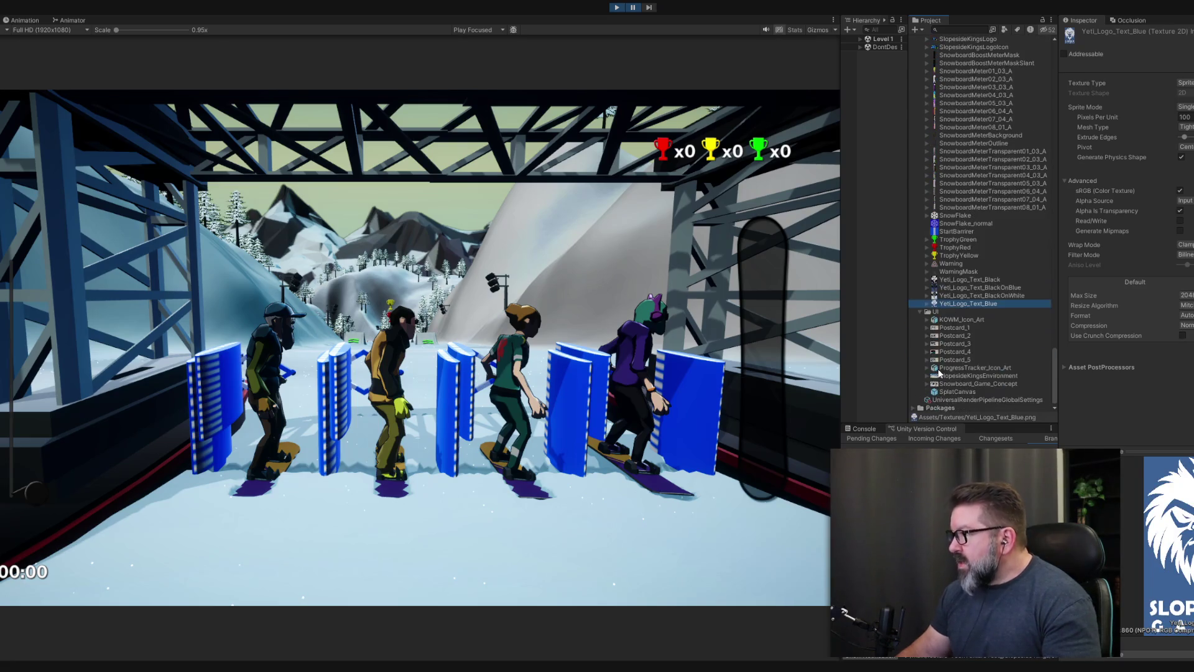
{"action": "left_click", "coordinate": [927, 320]}
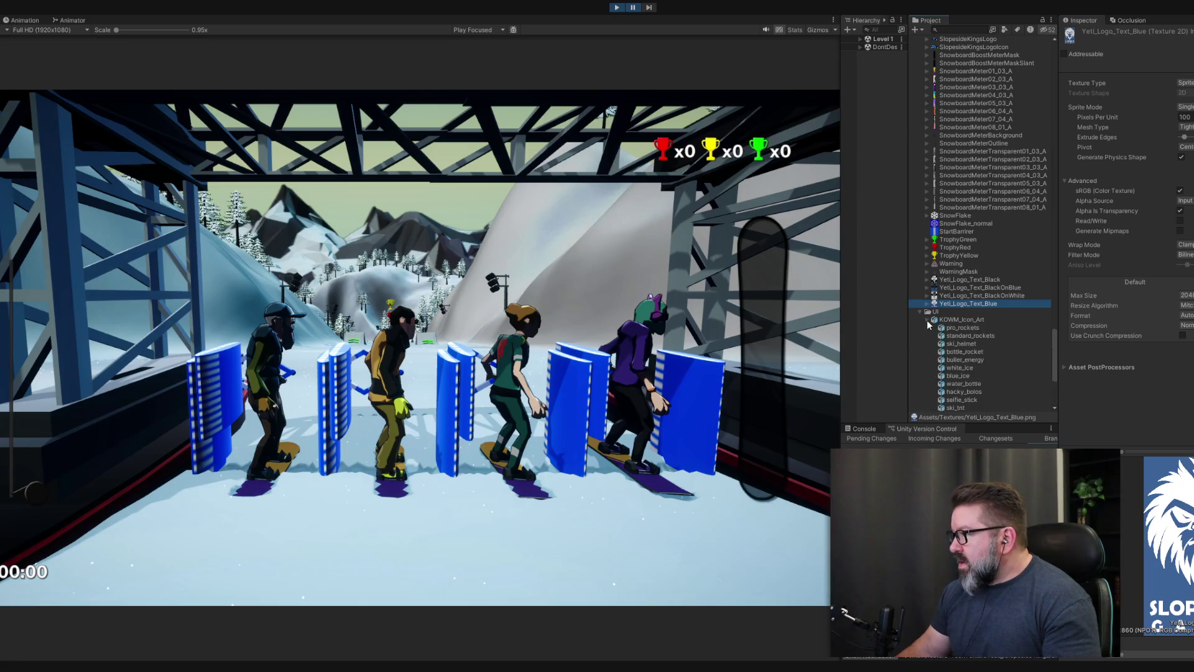
{"action": "left_click", "coordinate": [960, 321]}
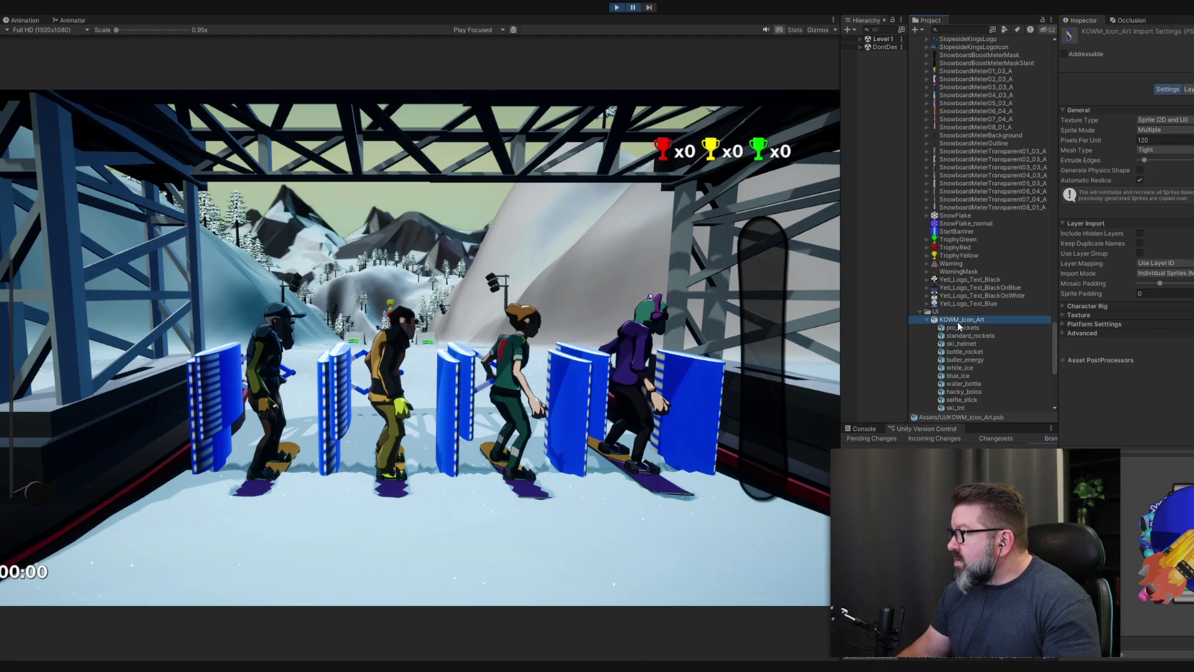
- Inspect the pro_rockets, standard_rockets, ski_helmet and bottle_rocket sprites, then reselect KOWM_Icon_Art
{"action": "left_click", "coordinate": [960, 328]}
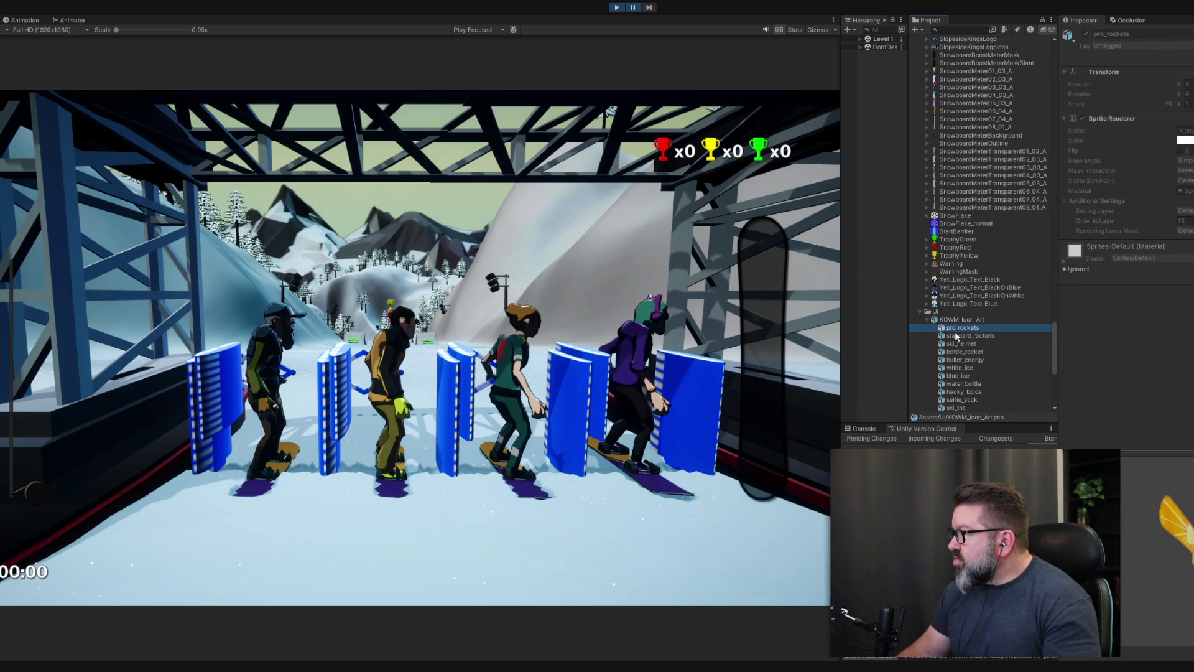
{"action": "left_click", "coordinate": [955, 336]}
{"action": "left_click", "coordinate": [954, 343]}
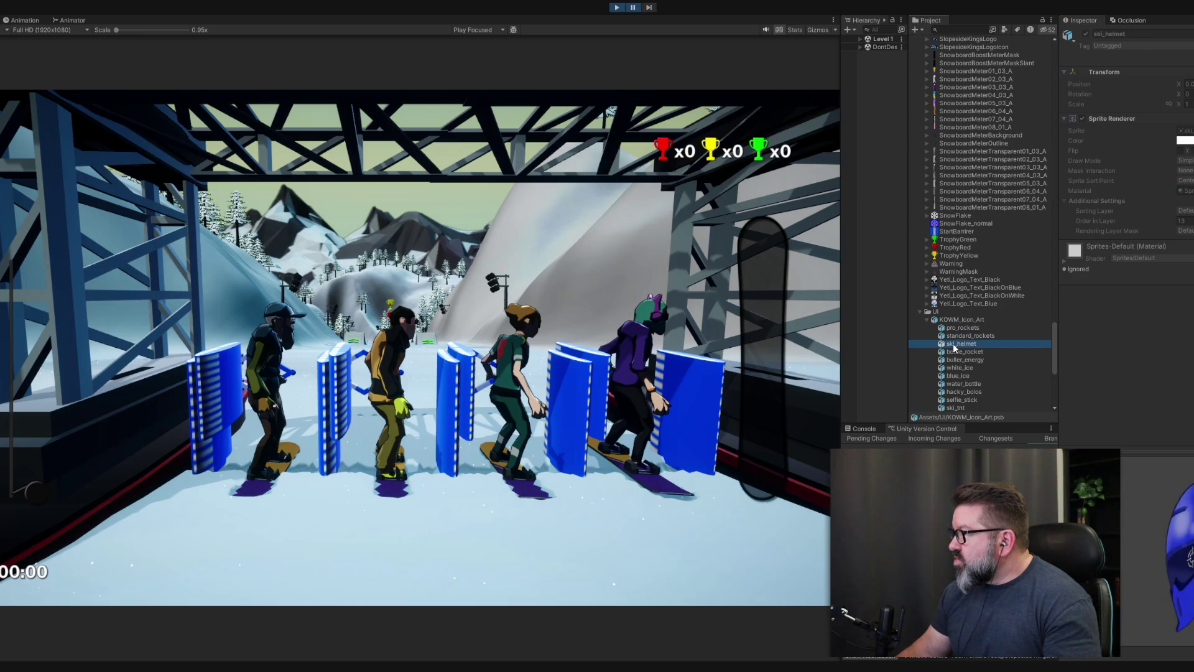
{"action": "left_click", "coordinate": [956, 351]}
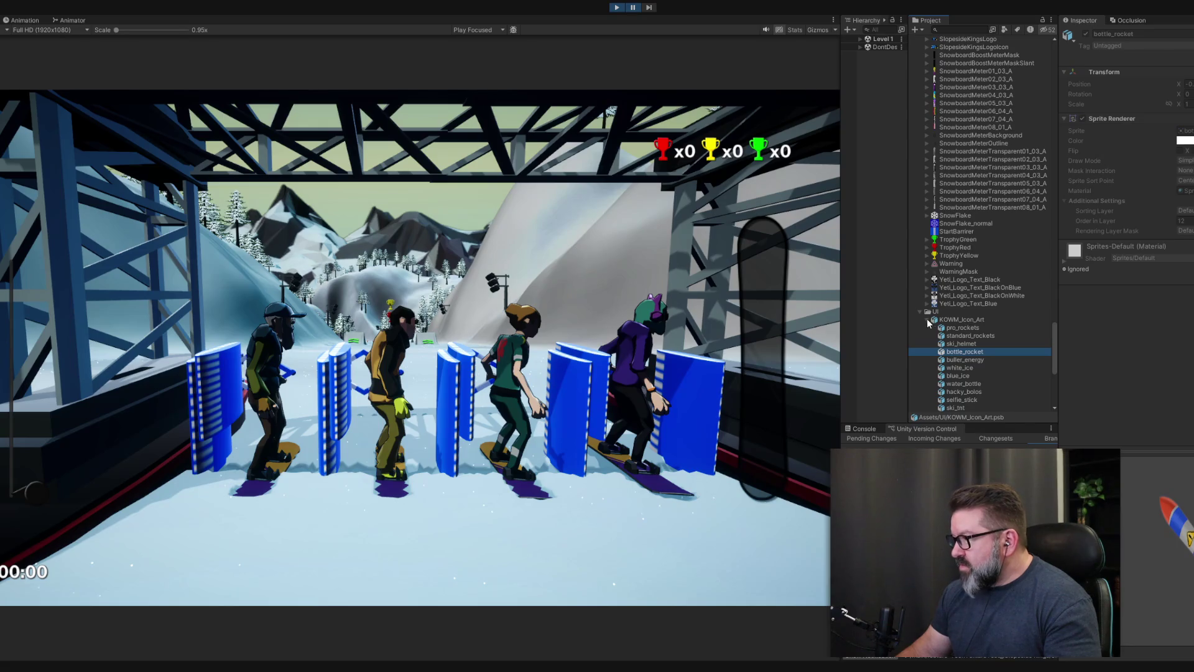
{"action": "left_click", "coordinate": [928, 319]}
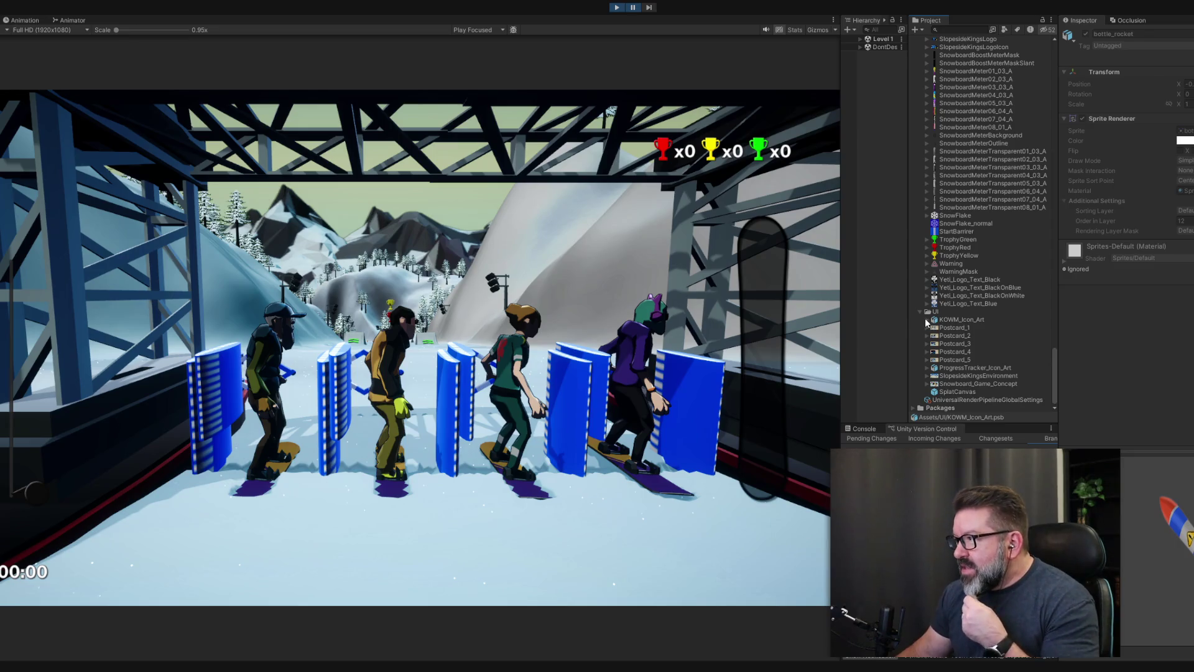
{"action": "left_click", "coordinate": [980, 318]}
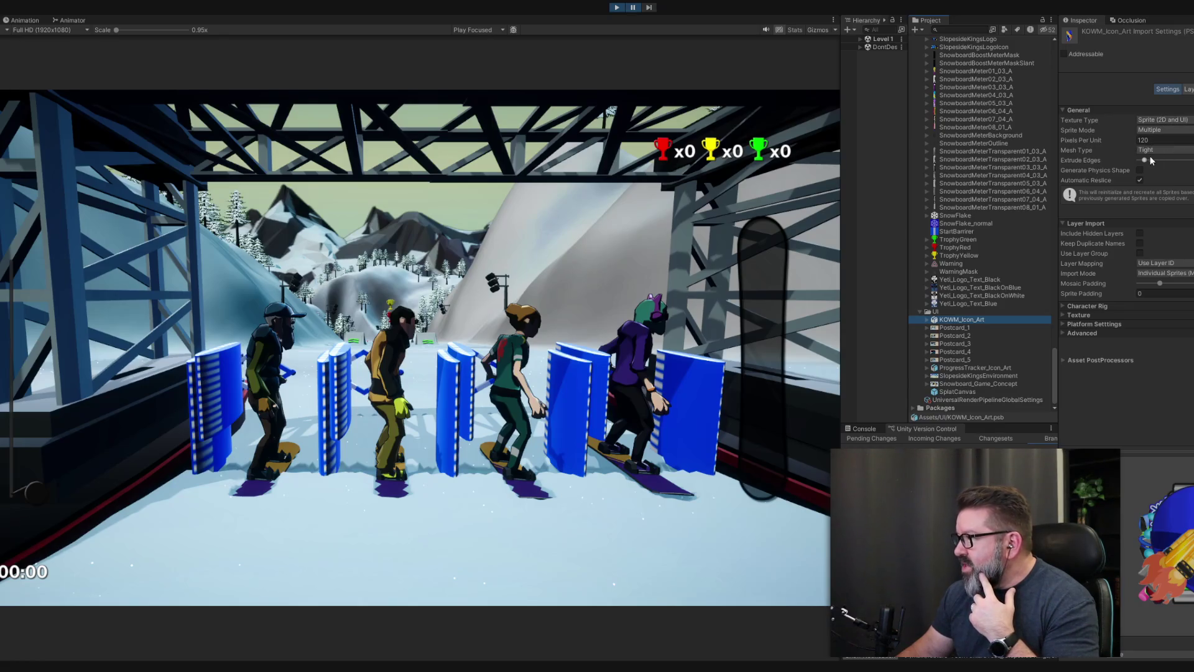
- Review KOWM_Icon_Art's Texture, Platform and Advanced settings, then select Postcard_1
{"action": "left_click", "coordinate": [1063, 315]}
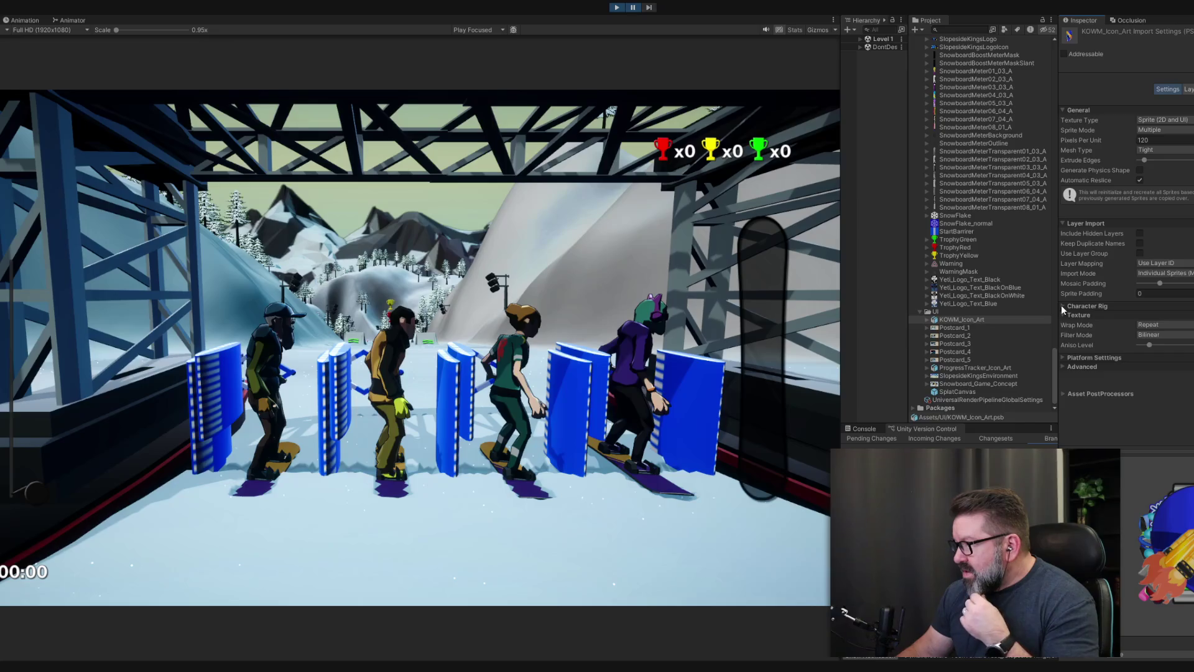
{"action": "left_click", "coordinate": [1064, 315]}
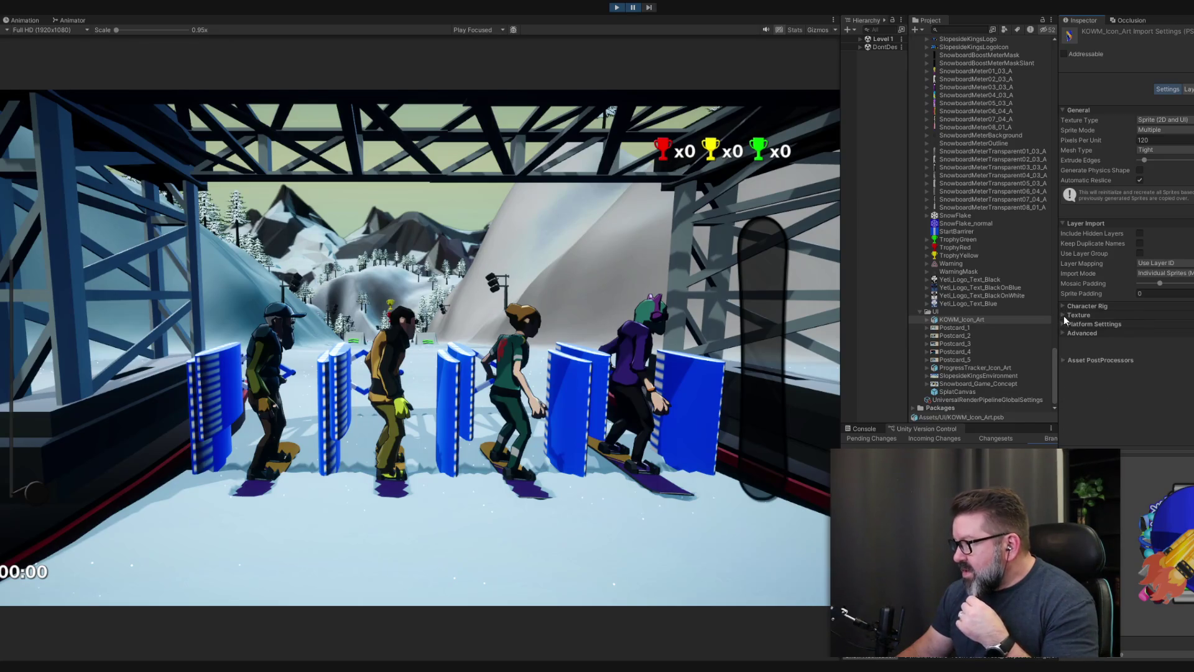
{"action": "left_click", "coordinate": [1062, 323]}
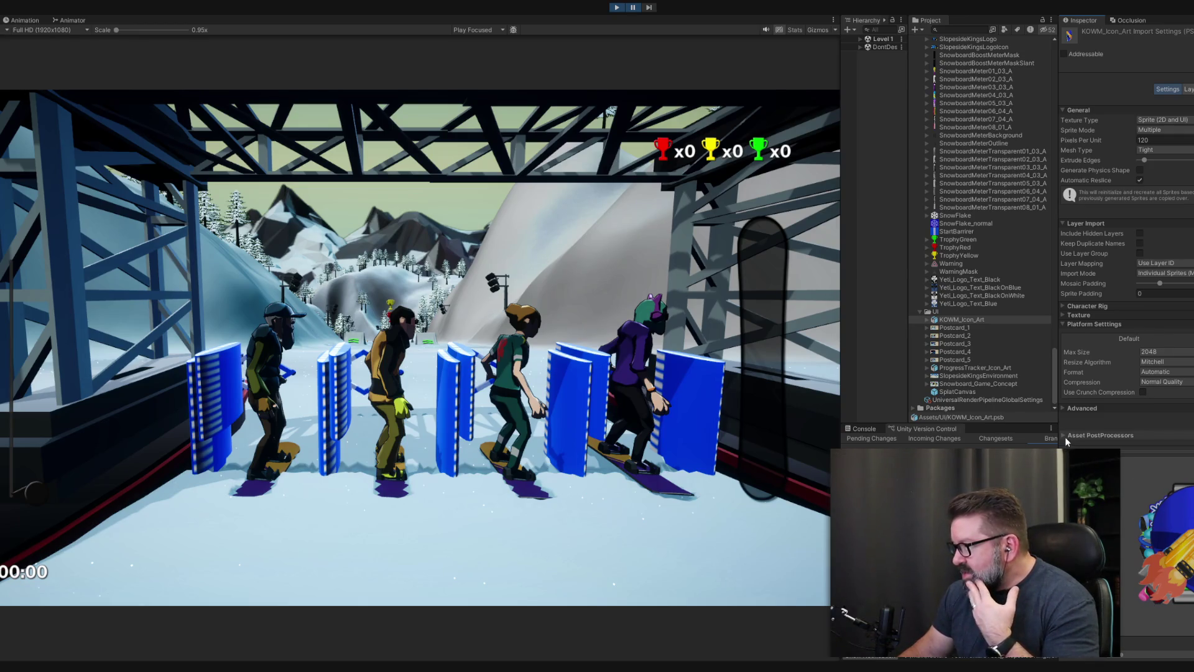
{"action": "left_click", "coordinate": [1062, 407]}
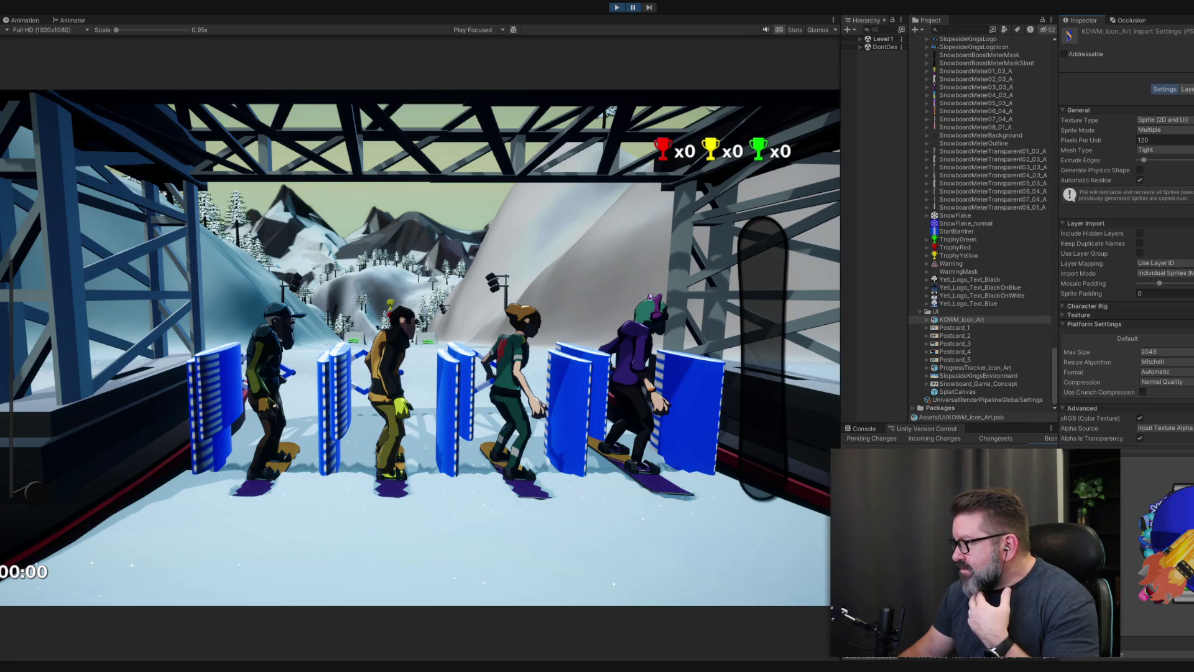
{"action": "scroll", "coordinate": [1127, 235], "scroll_direction": "down", "scroll_amount": 5}
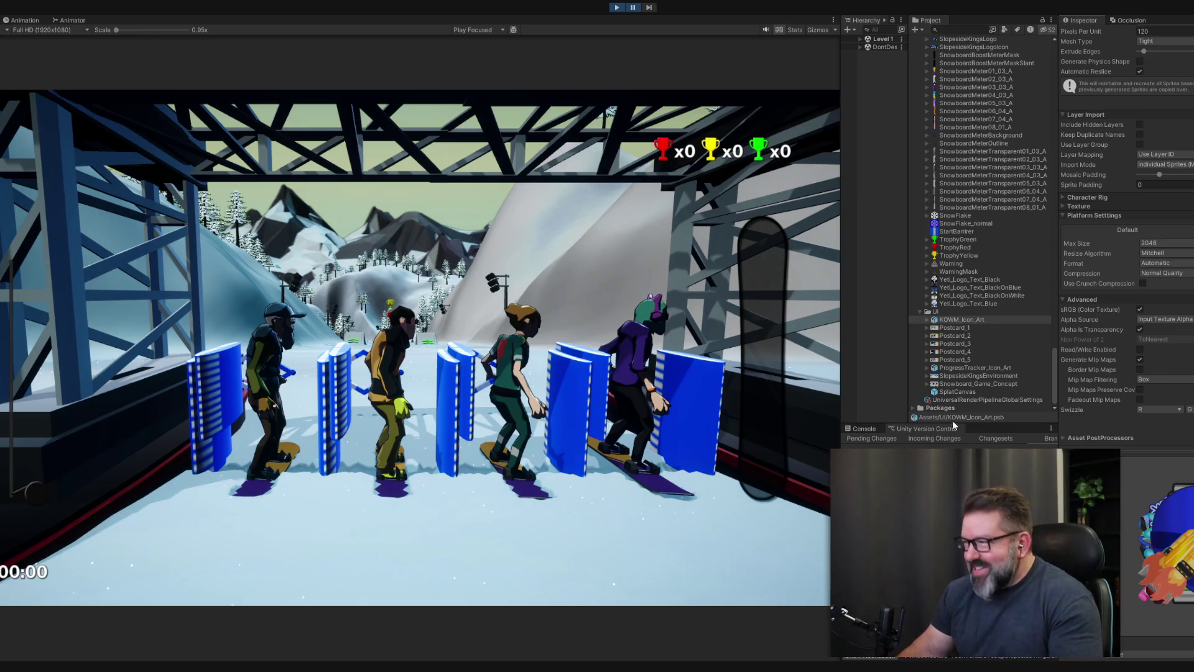
{"action": "left_click", "coordinate": [954, 329]}
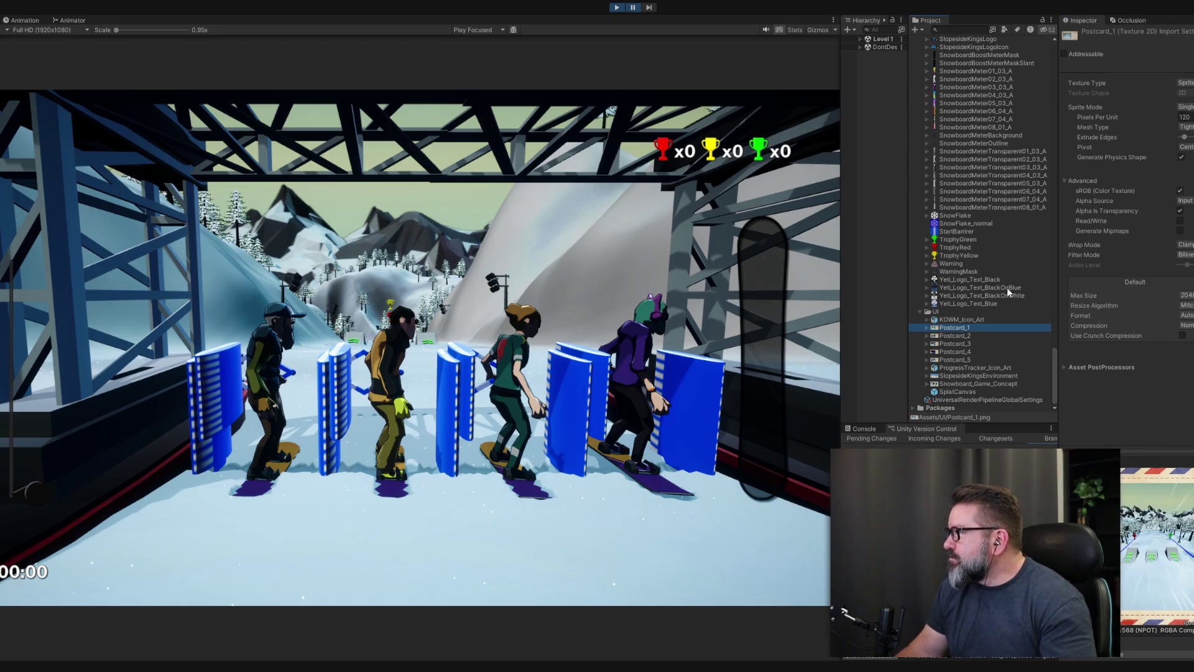
- Choose 1024 in Postcard_1's Default platform Max Size dropdown
{"action": "left_click", "coordinate": [1184, 117]}
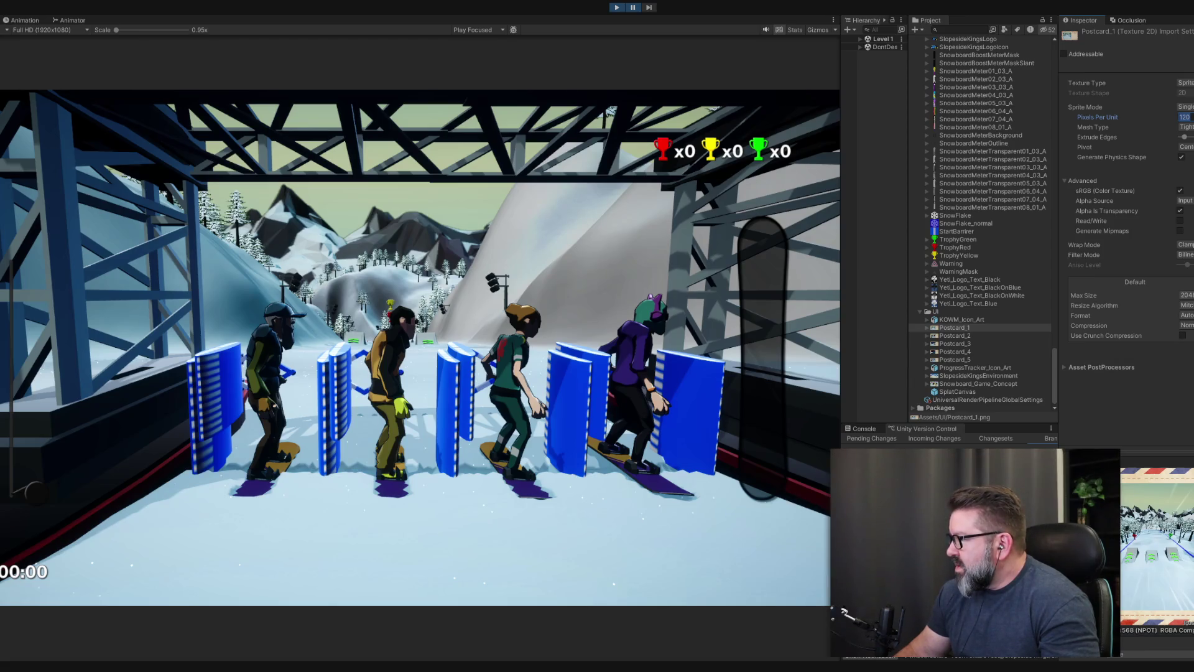
{"action": "left_click", "coordinate": [1186, 295]}
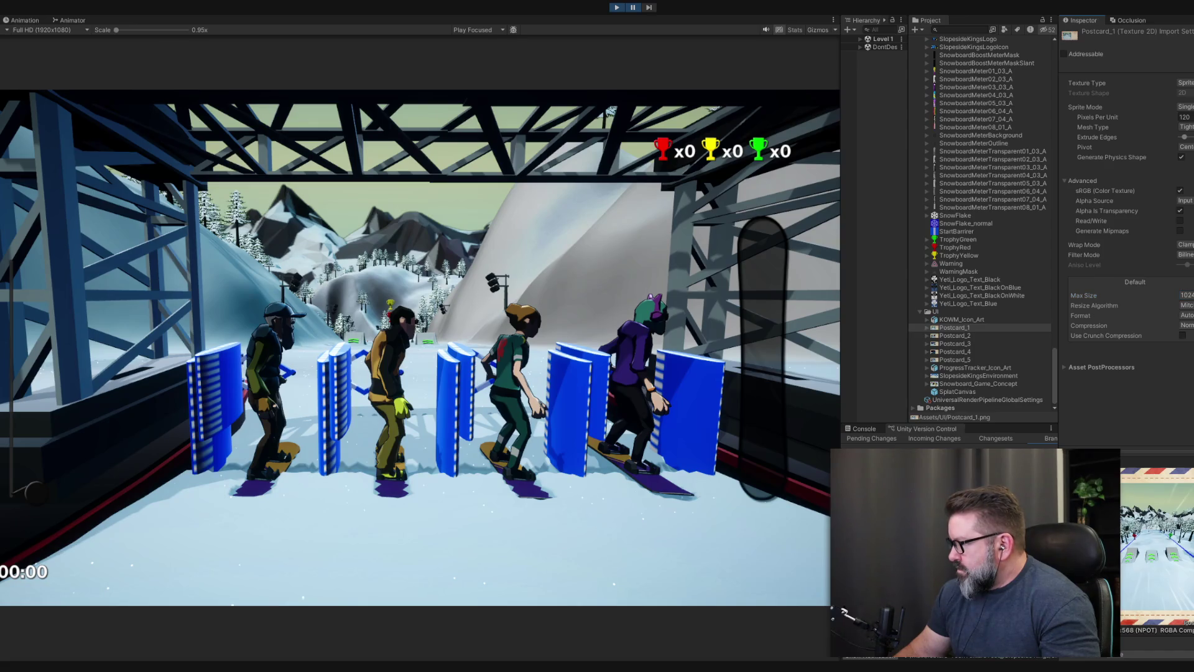
- Restart play mode so the game opens on the Slopeside Kings main menu
{"action": "left_click", "coordinate": [616, 8]}
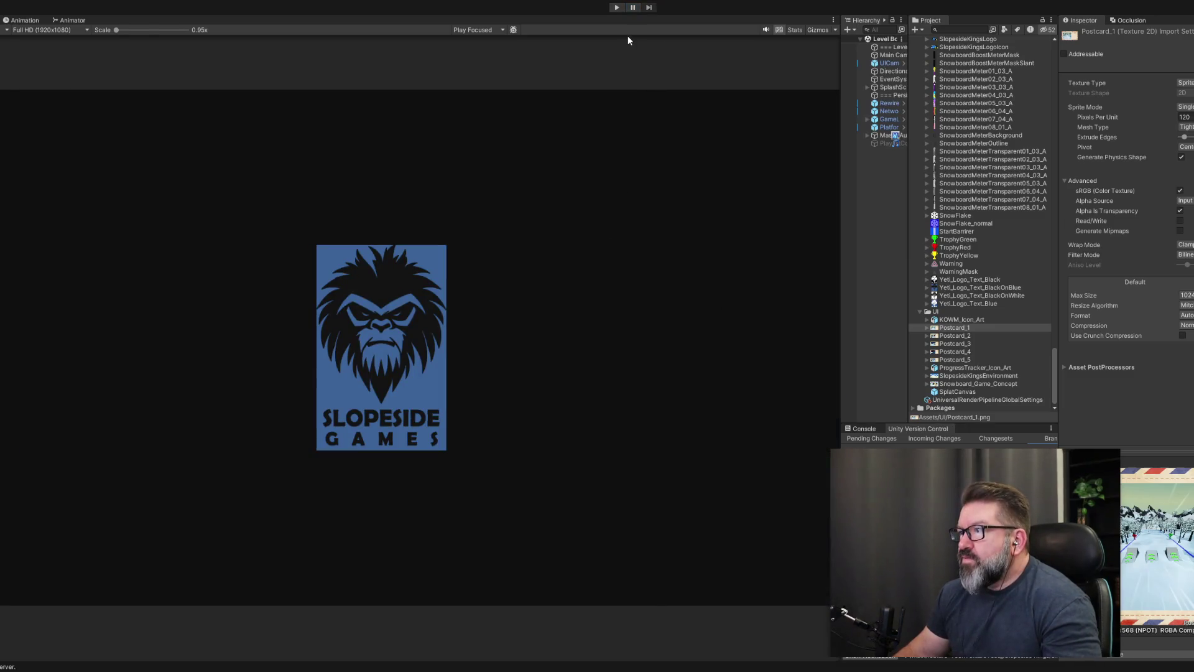
{"action": "left_click", "coordinate": [617, 7]}
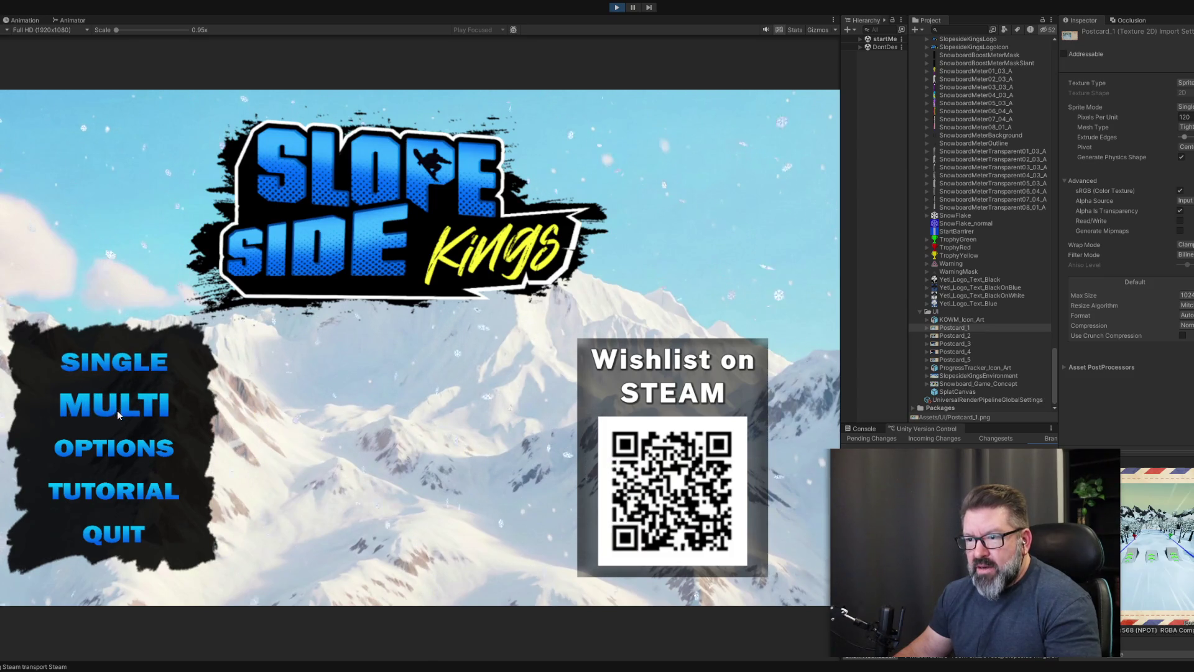
- Reach single-player location select, settle Postcard_1 at 512 Max Size after 128 and 256, preview at 4K UHD
{"action": "left_click", "coordinate": [128, 373]}
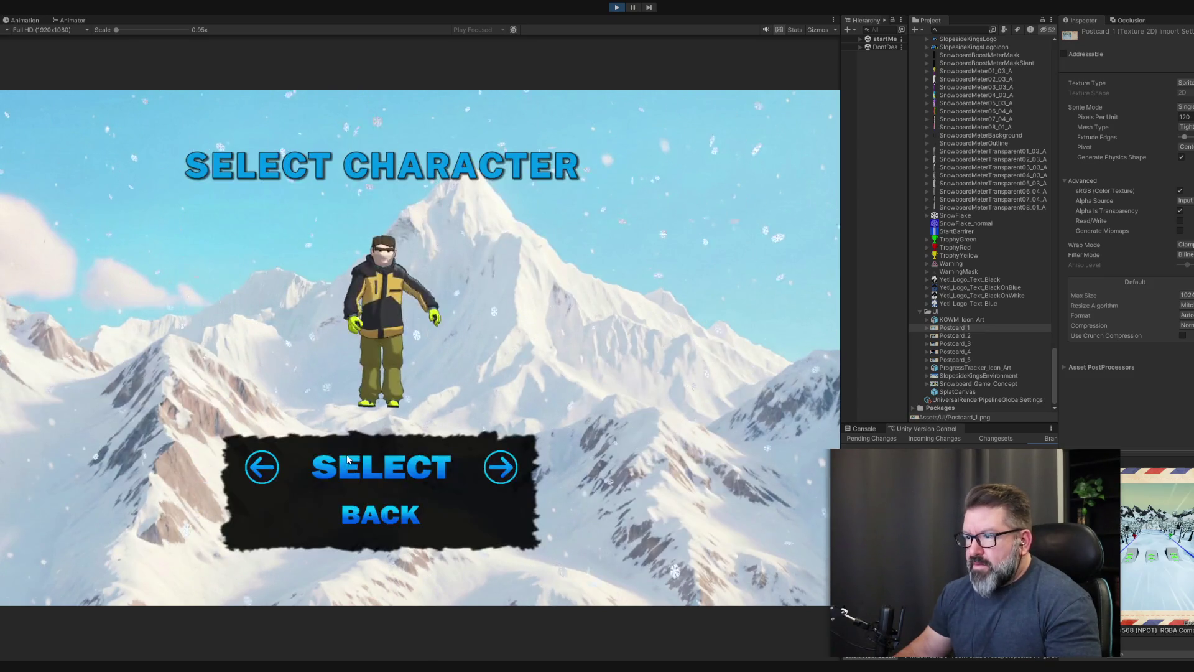
{"action": "left_click", "coordinate": [427, 467]}
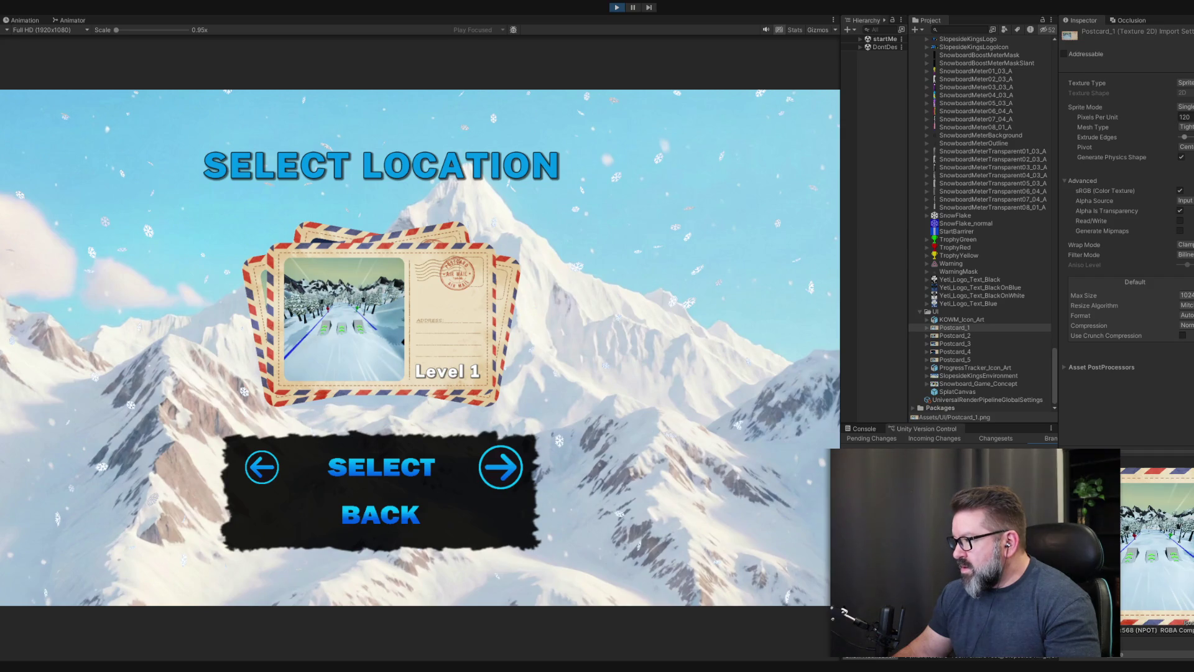
{"action": "left_click", "coordinate": [1186, 295]}
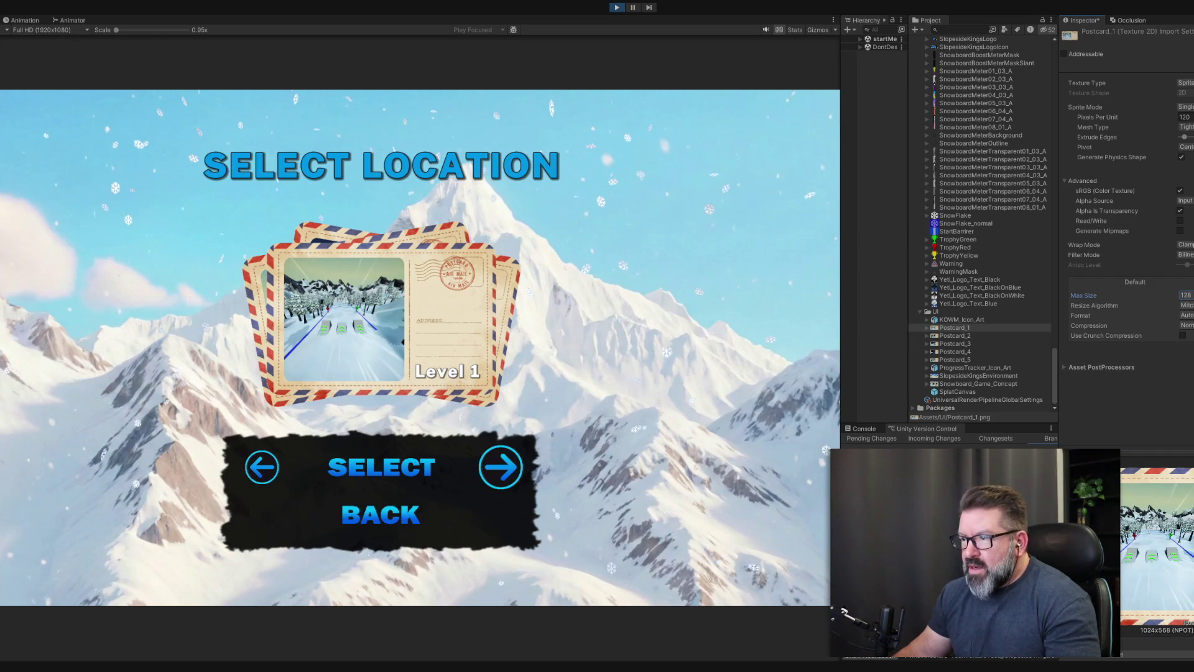
{"action": "key", "text": "Return"}
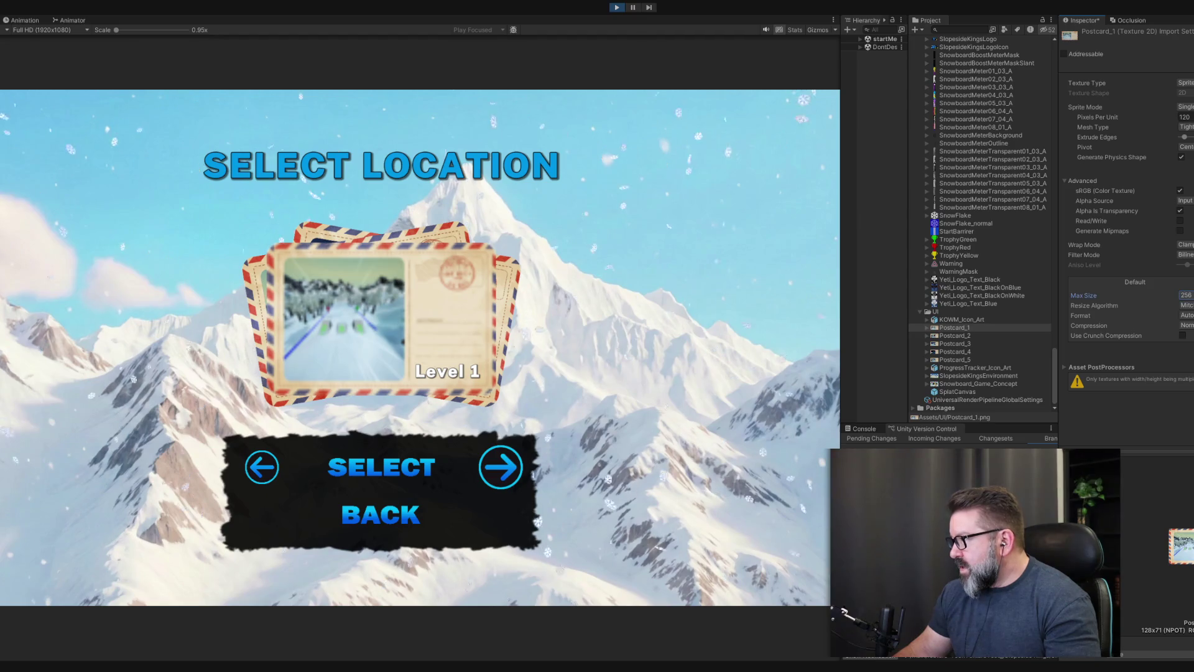
{"action": "key", "text": "ctrl+z"}
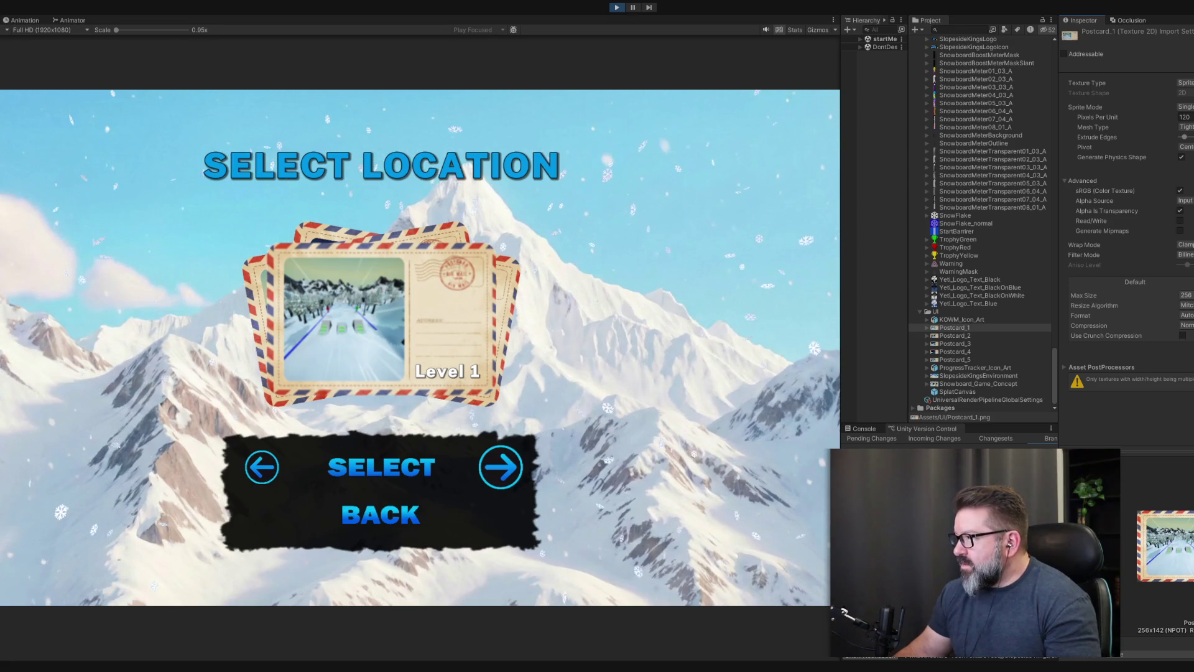
{"action": "left_click", "coordinate": [1184, 294]}
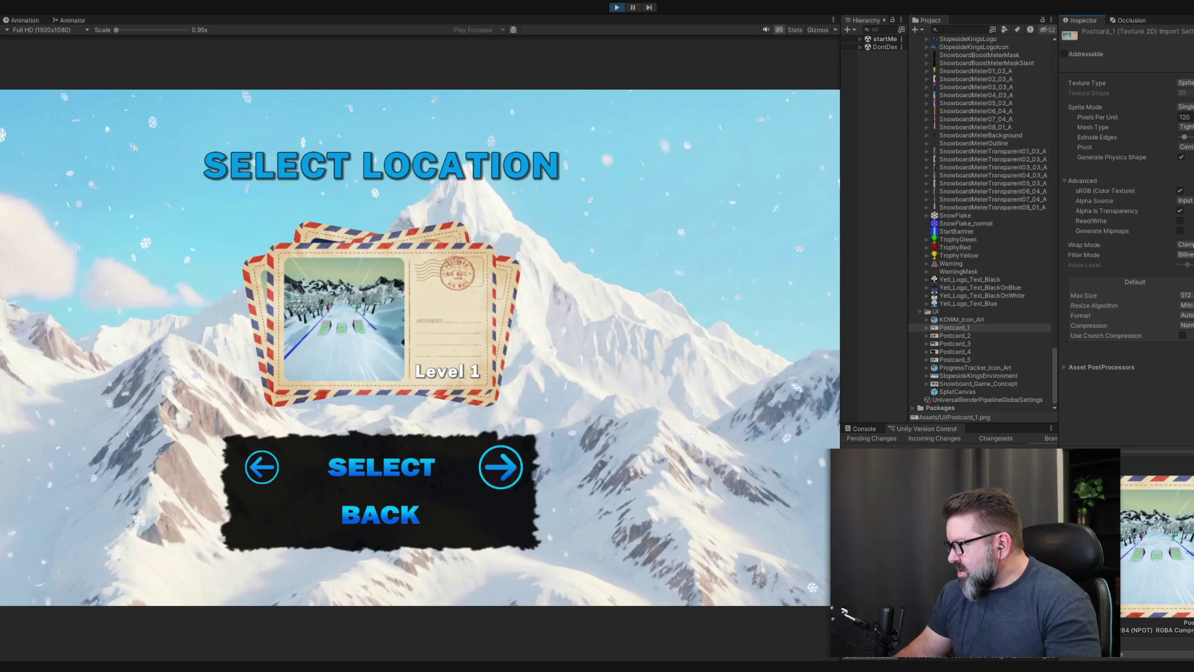
{"action": "left_click", "coordinate": [71, 28]}
{"action": "left_click", "coordinate": [69, 55]}
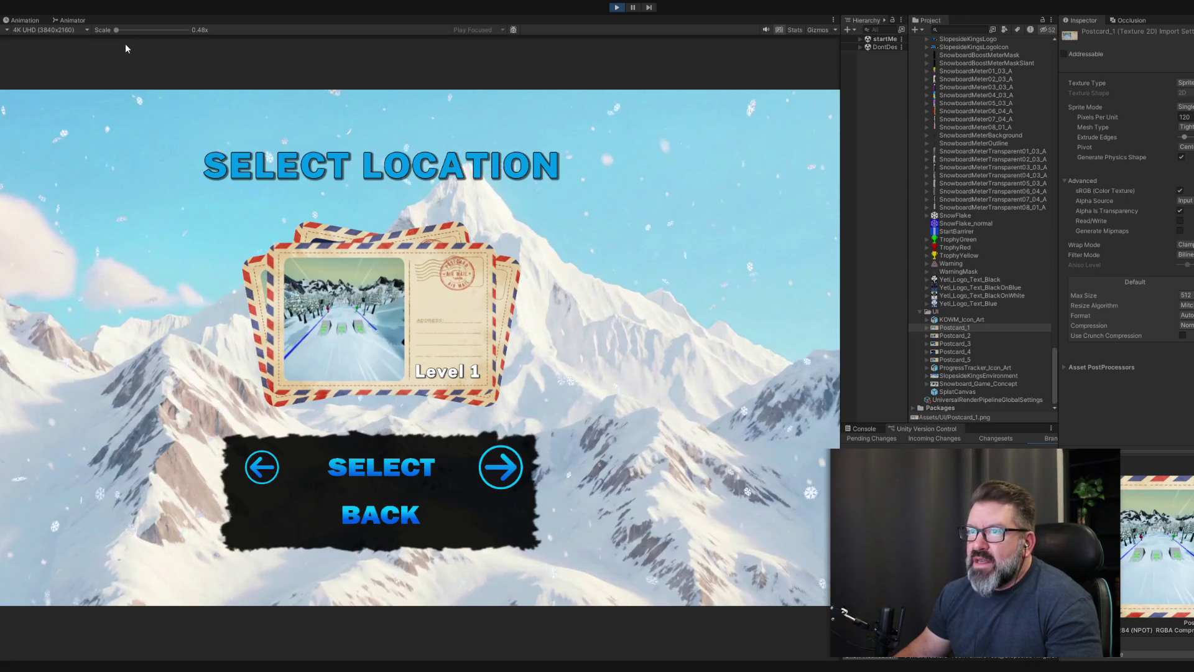
- Briefly magnify the Game view, then switch its resolution back to Full HD 1920x1080
{"action": "left_click_drag", "start_coordinate": [114, 28], "coordinate": [103, 28]}
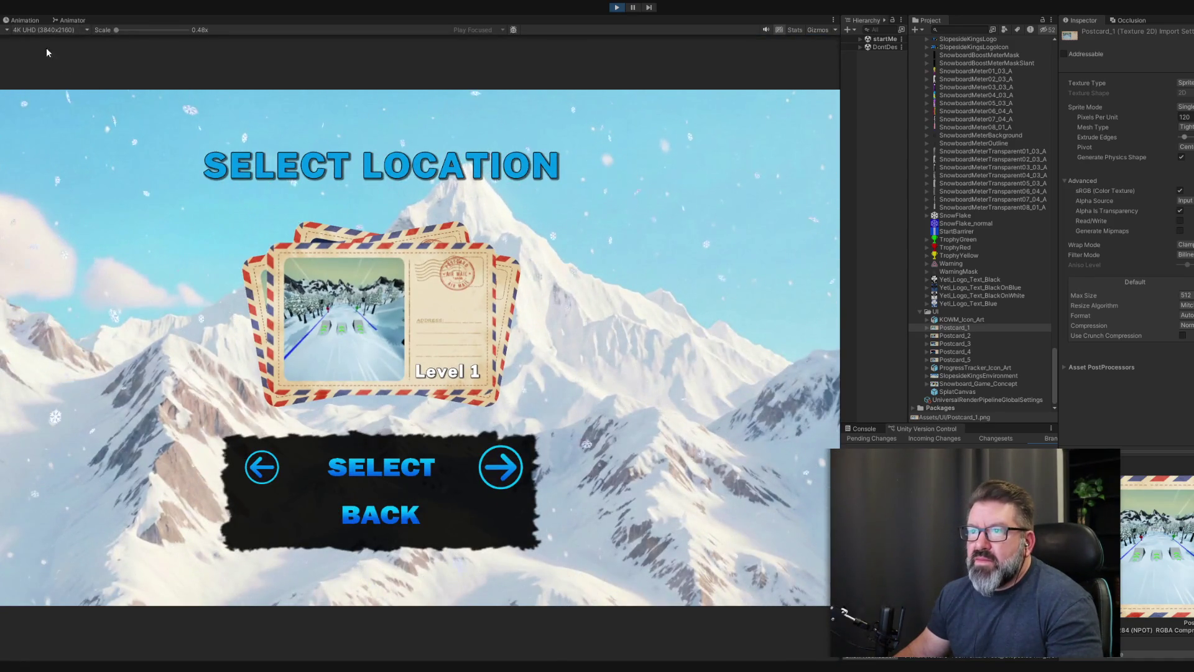
{"action": "left_click", "coordinate": [39, 92]}
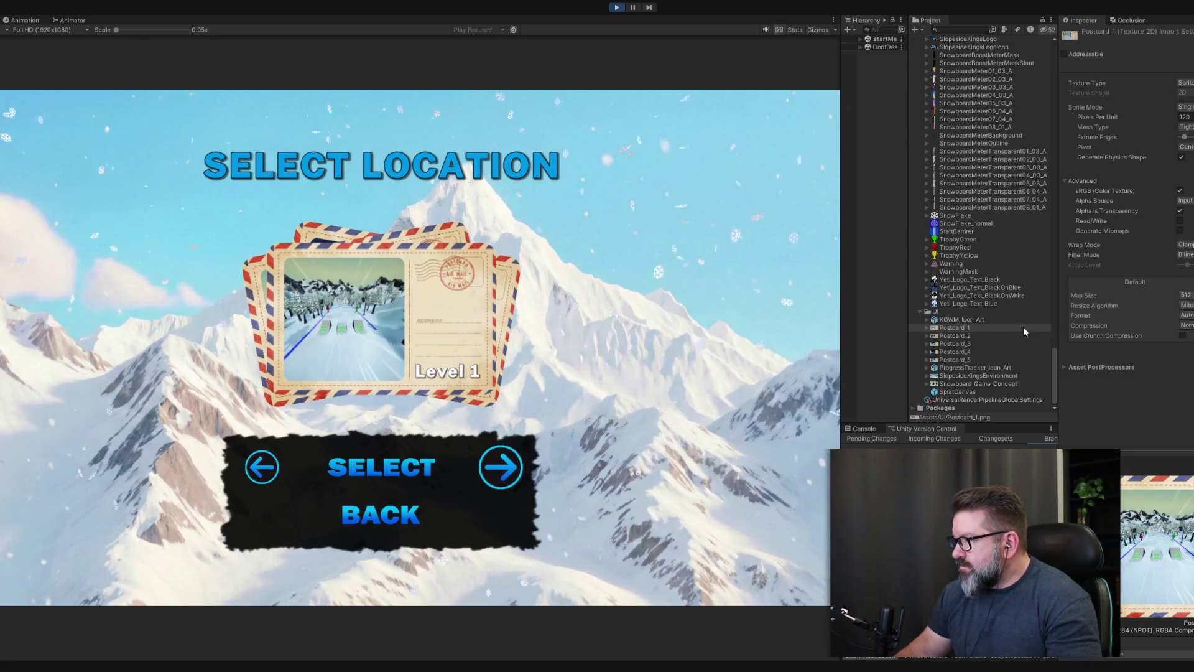
- Cap Postcard_3's Max Size at 512 and apply it
{"action": "left_click", "coordinate": [994, 335]}
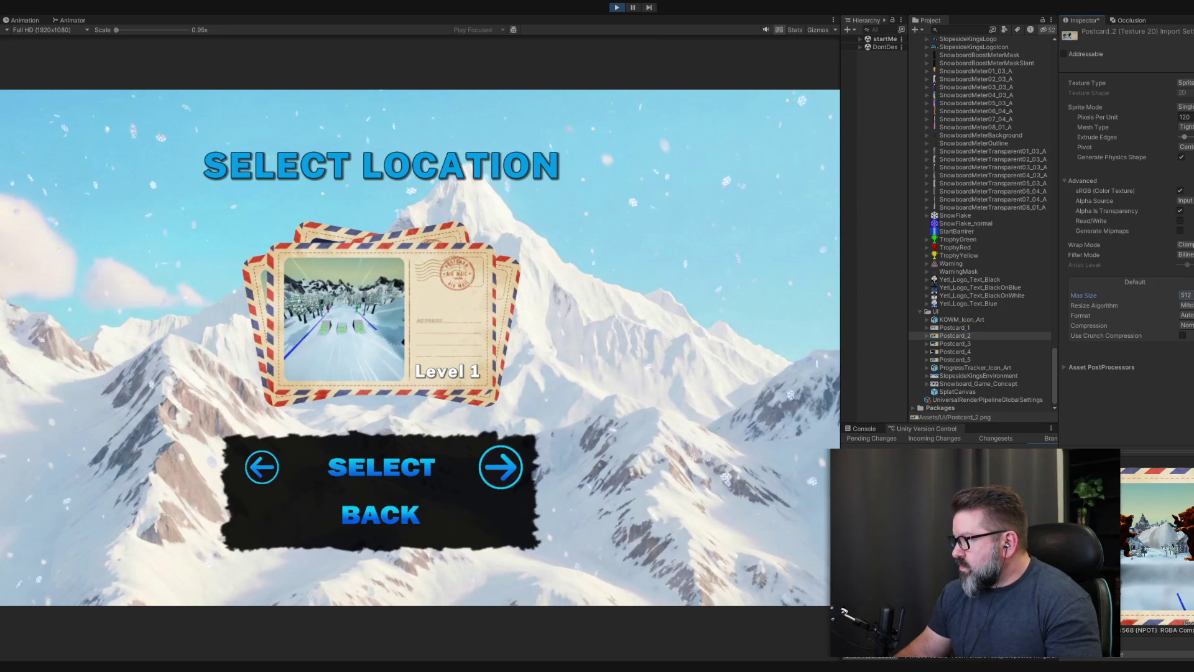
{"action": "left_click", "coordinate": [983, 344]}
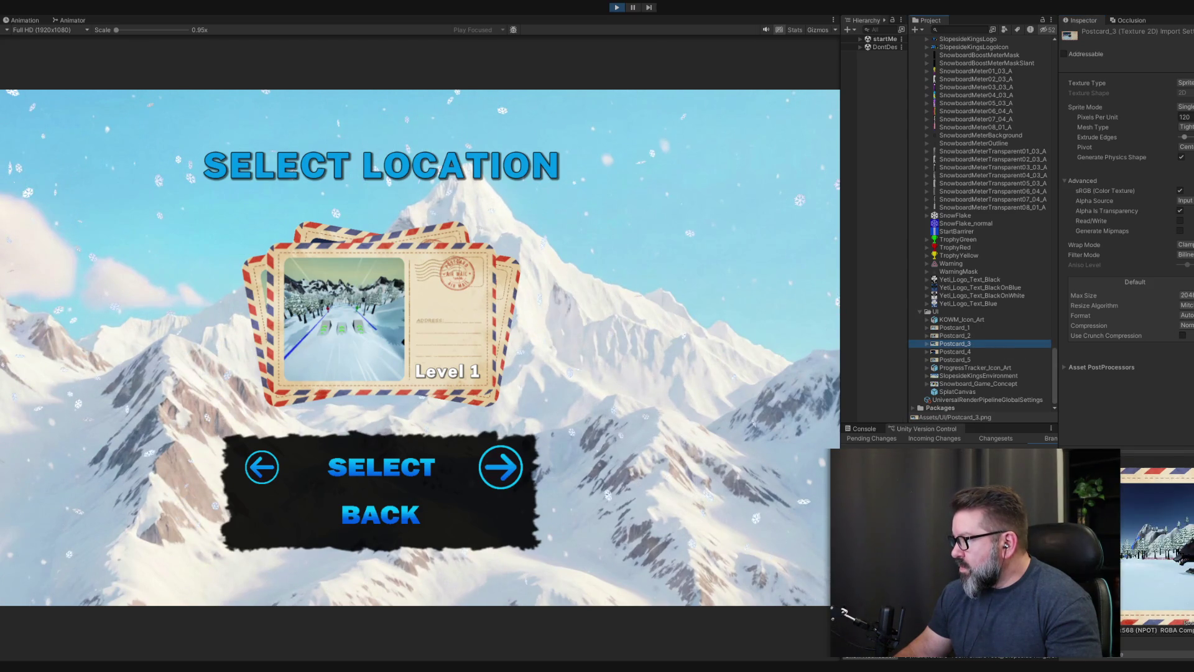
{"action": "left_click", "coordinate": [1184, 294]}
{"action": "left_click", "coordinate": [1184, 274]}
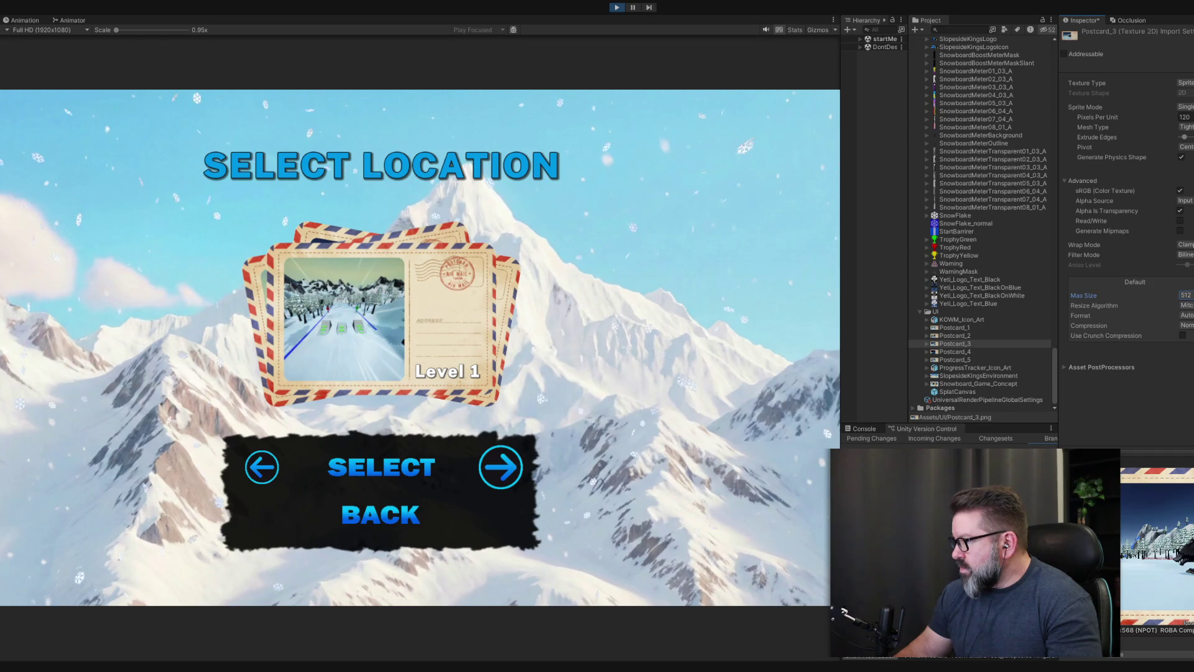
{"action": "left_click", "coordinate": [969, 345]}
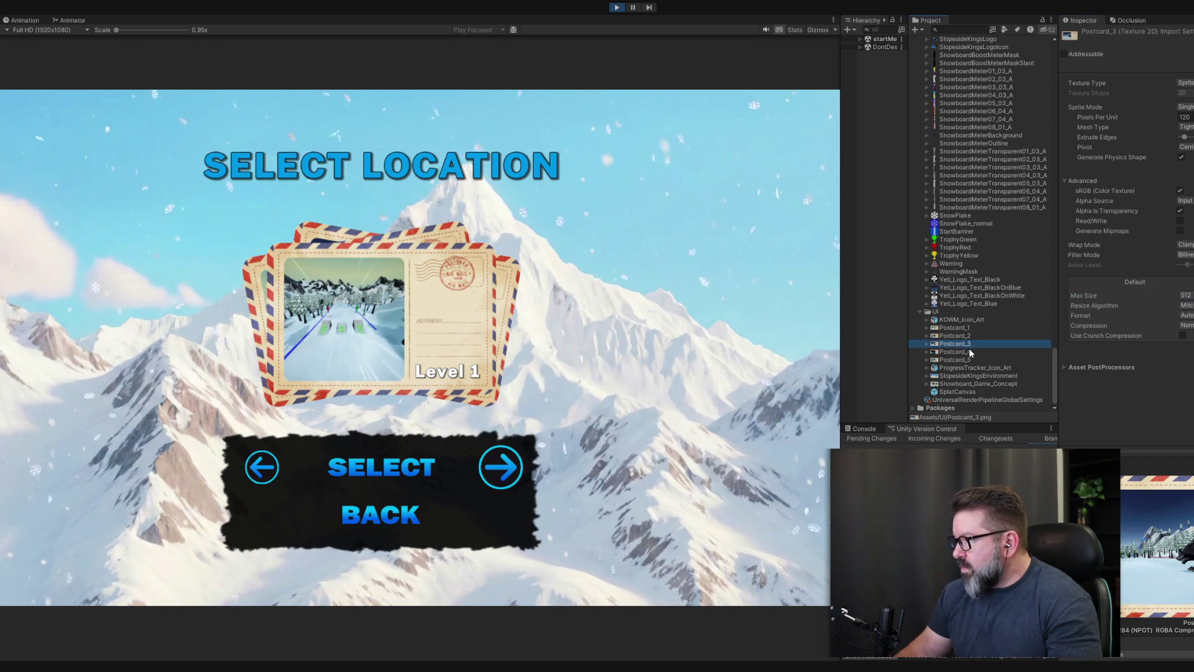
- Cap Postcard_4 and Postcard_5 at 512 Max Size and apply
{"action": "left_click", "coordinate": [969, 352]}
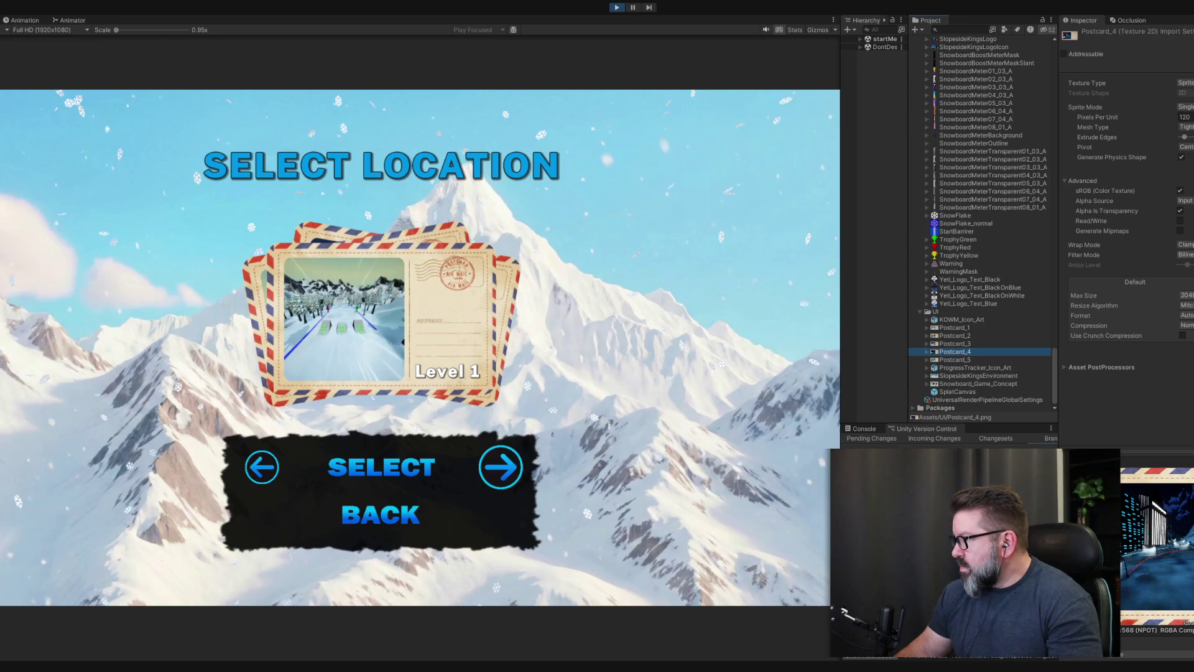
{"action": "left_click", "coordinate": [1185, 295]}
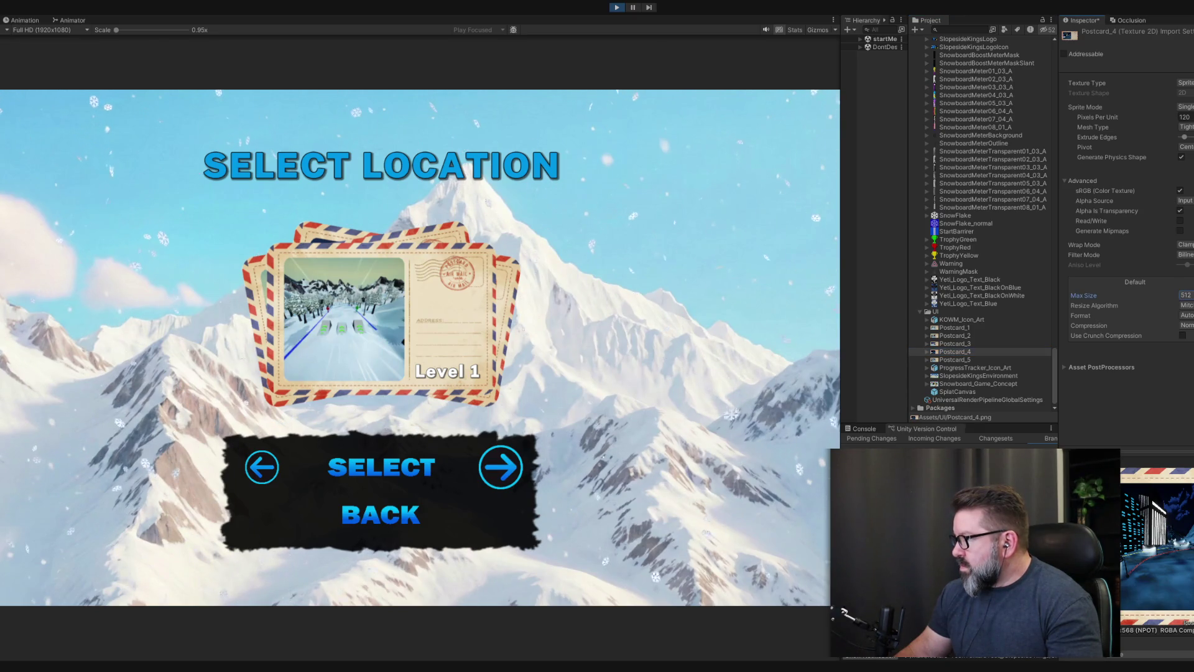
{"action": "left_click", "coordinate": [1184, 274]}
{"action": "left_click", "coordinate": [1033, 359]}
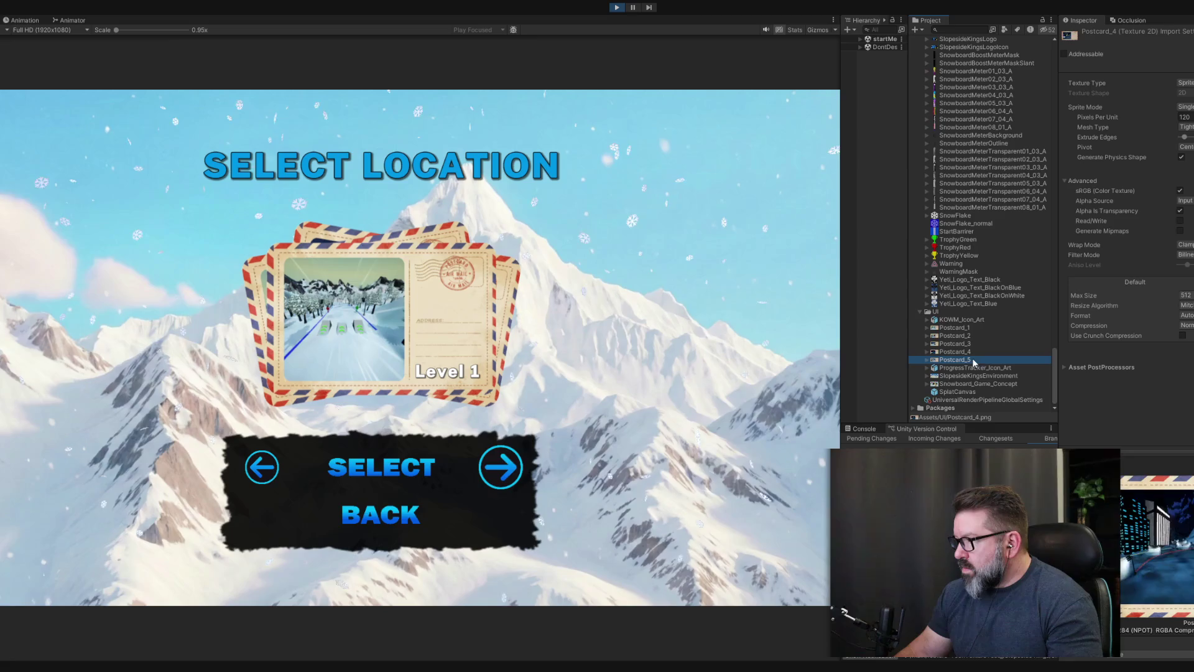
{"action": "left_click", "coordinate": [1185, 295]}
{"action": "left_click", "coordinate": [1185, 274]}
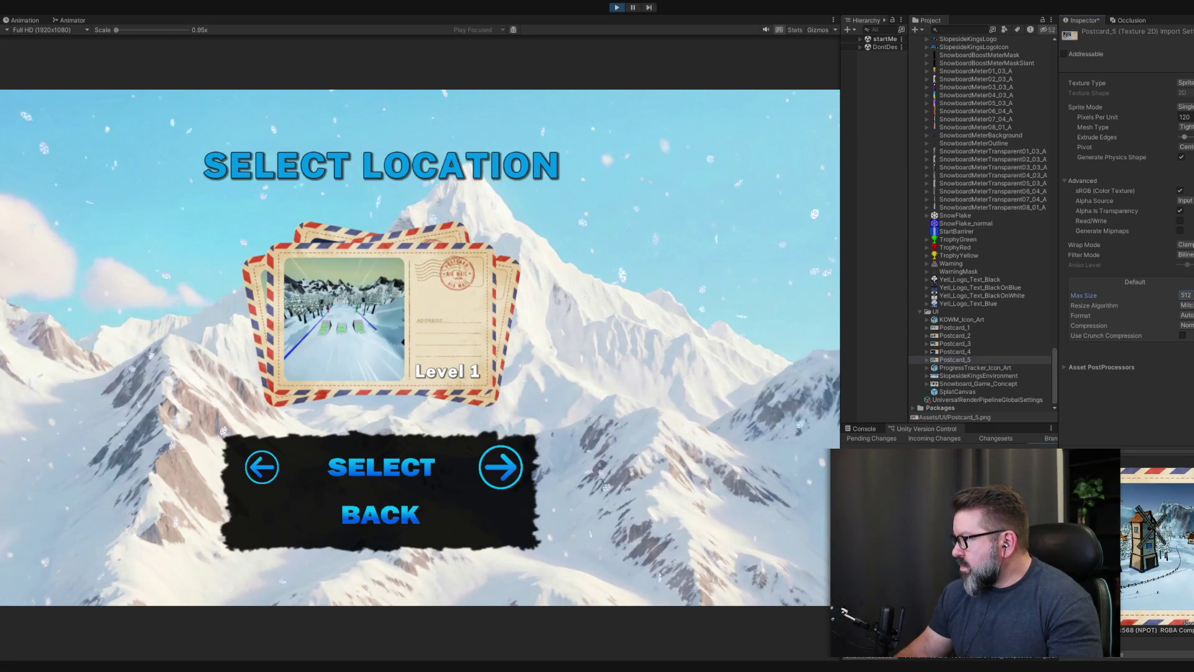
{"action": "left_click", "coordinate": [1191, 350]}
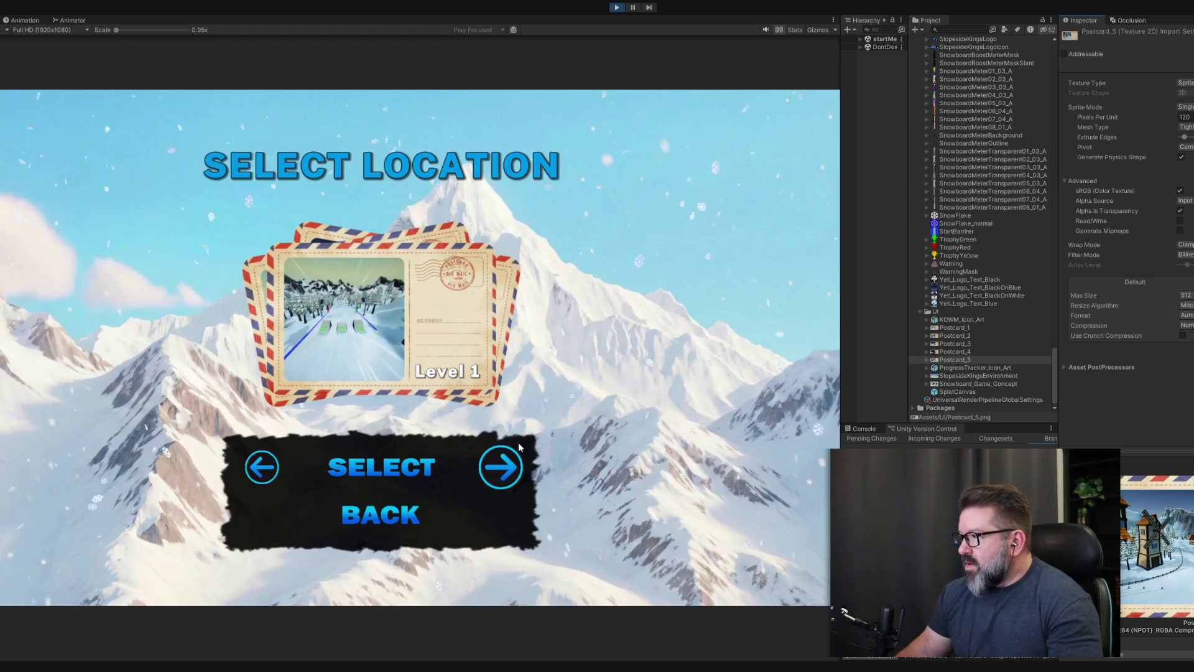
- Cycle the in-game location postcards through Levels 2, 3, 4 and 5
{"action": "left_click", "coordinate": [498, 462]}
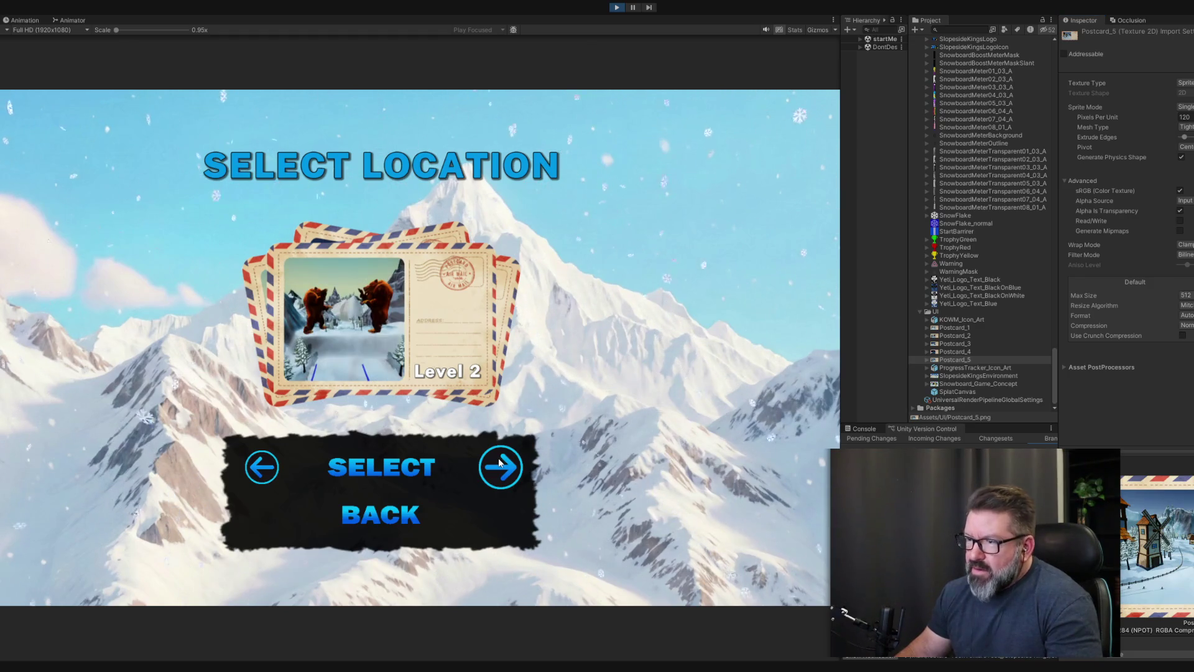
{"action": "left_click", "coordinate": [499, 462]}
{"action": "left_click", "coordinate": [499, 462]}
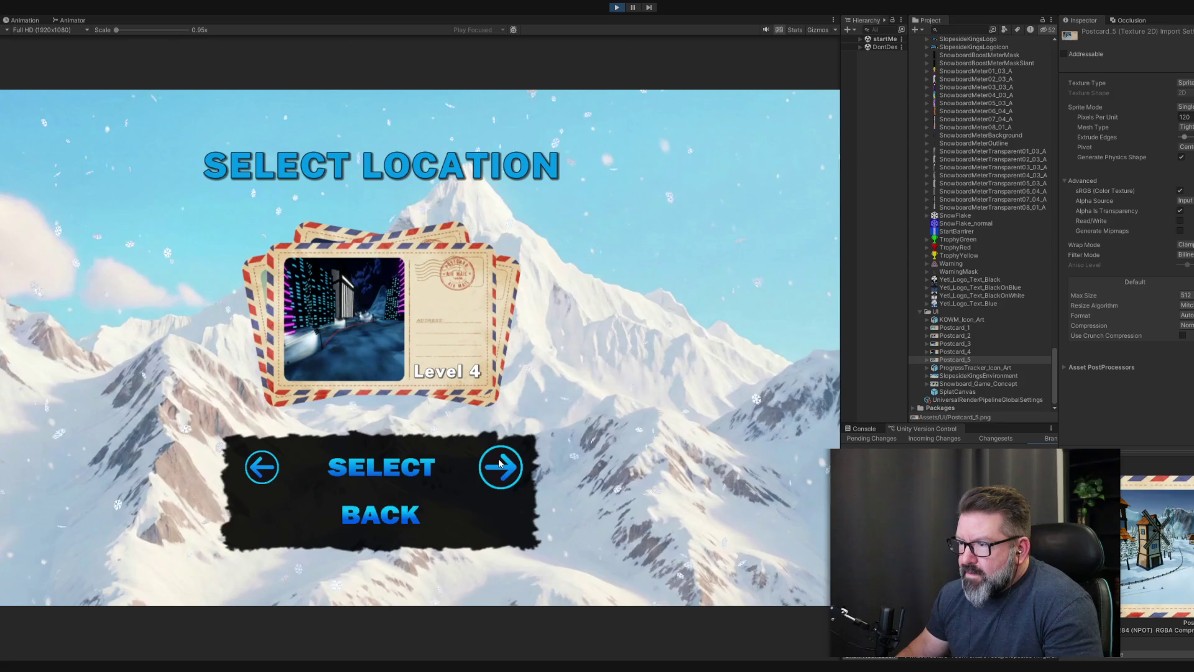
{"action": "left_click", "coordinate": [499, 462]}
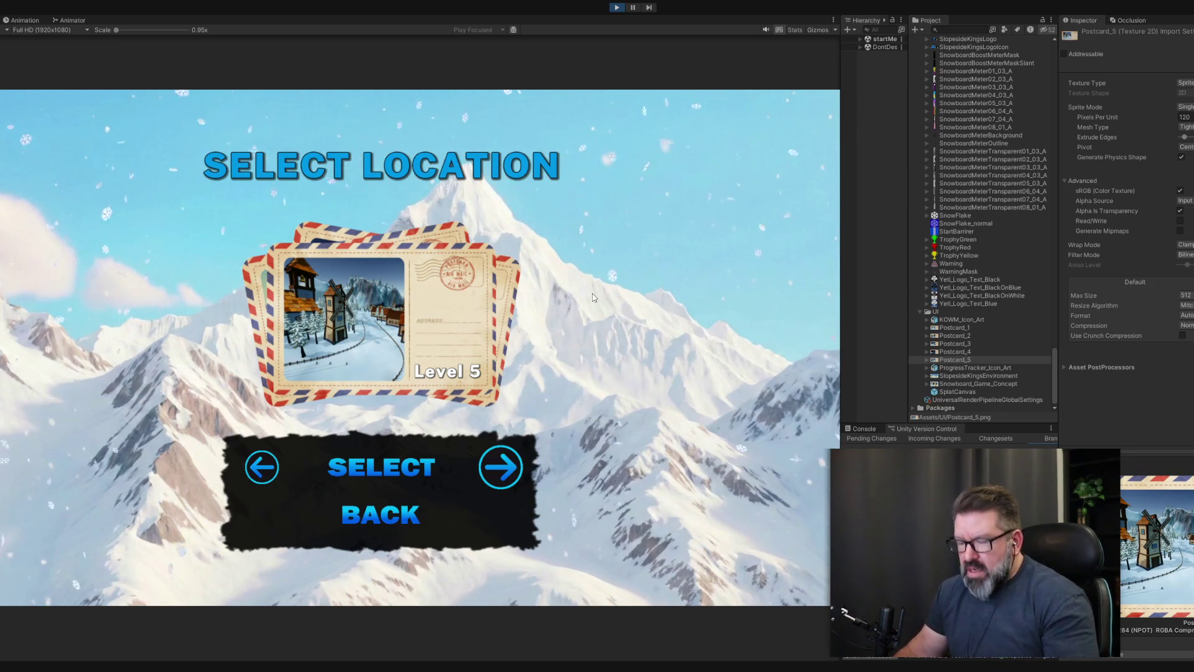
- Compare Postcard_5 at 1024, revert it to 512 and save, then select ProgressTracker_Icon_Art
{"action": "left_click", "coordinate": [1185, 295]}
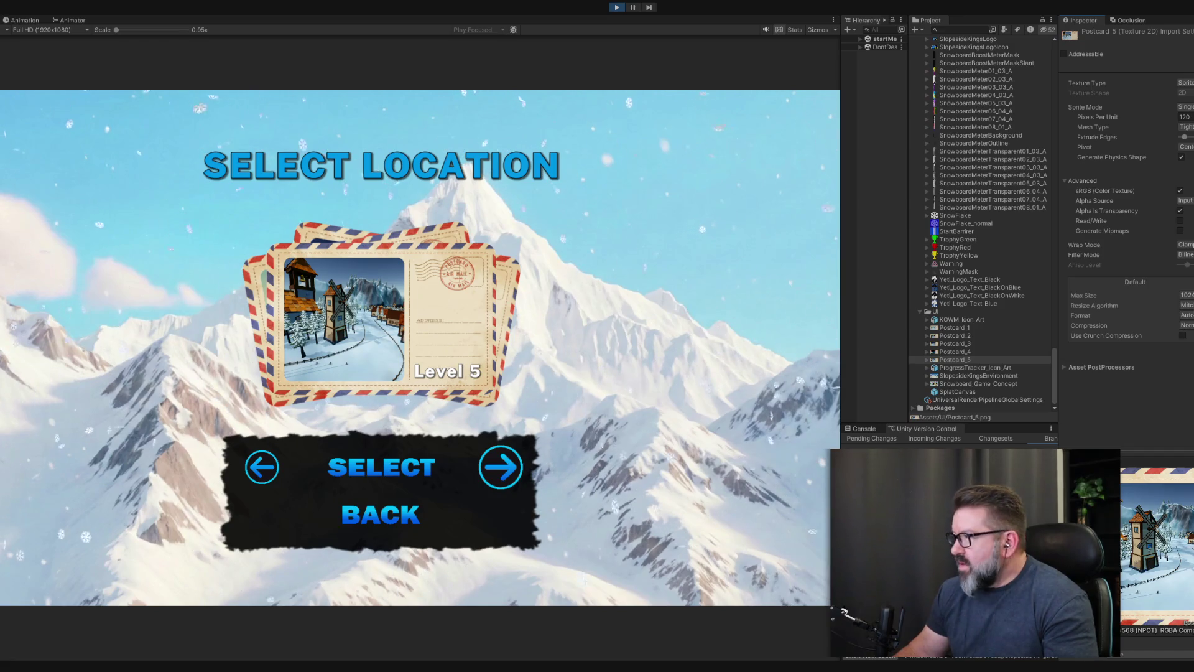
{"action": "left_click", "coordinate": [1186, 295]}
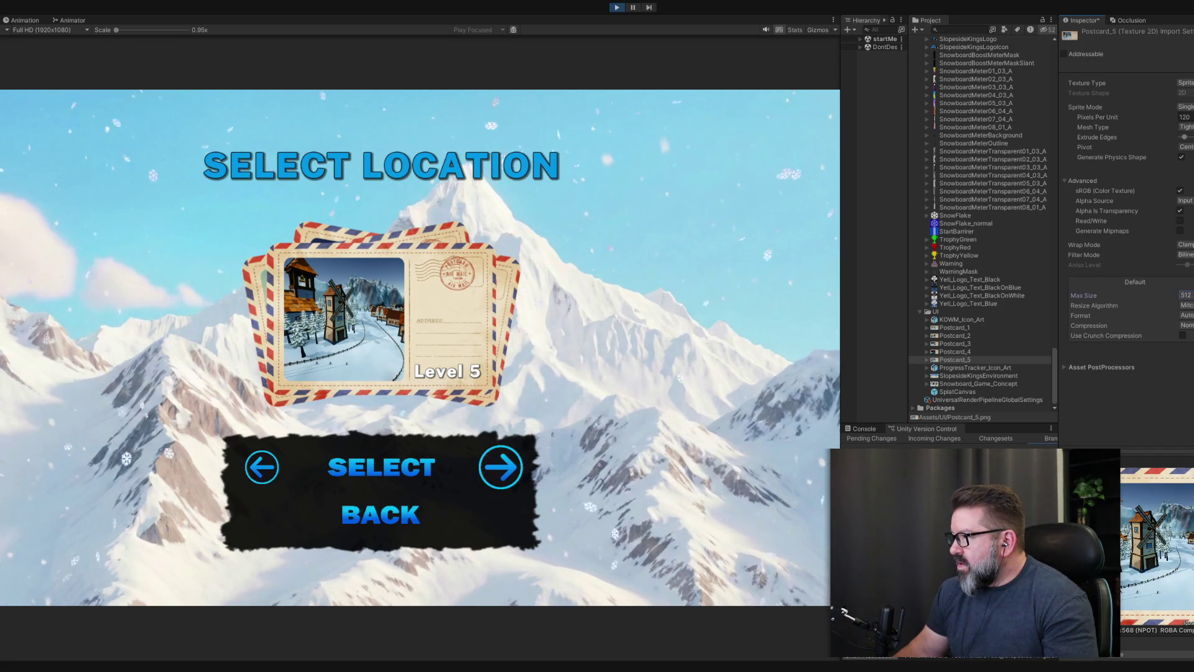
{"action": "key", "text": "ctrl+s"}
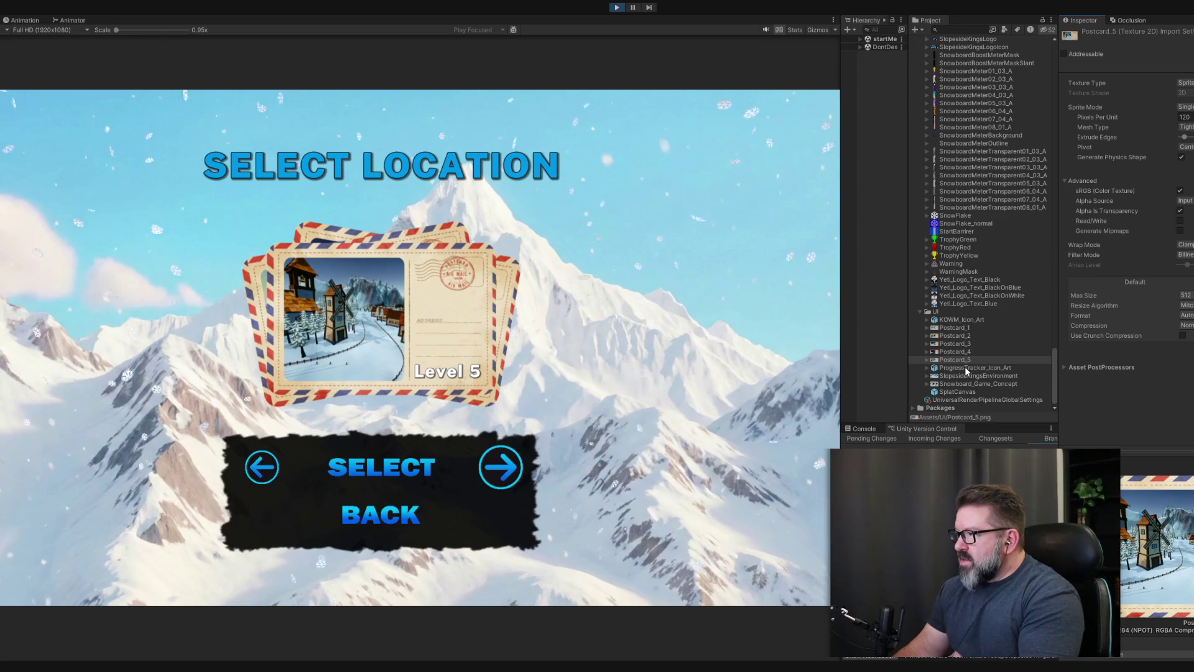
{"action": "left_click", "coordinate": [965, 367]}
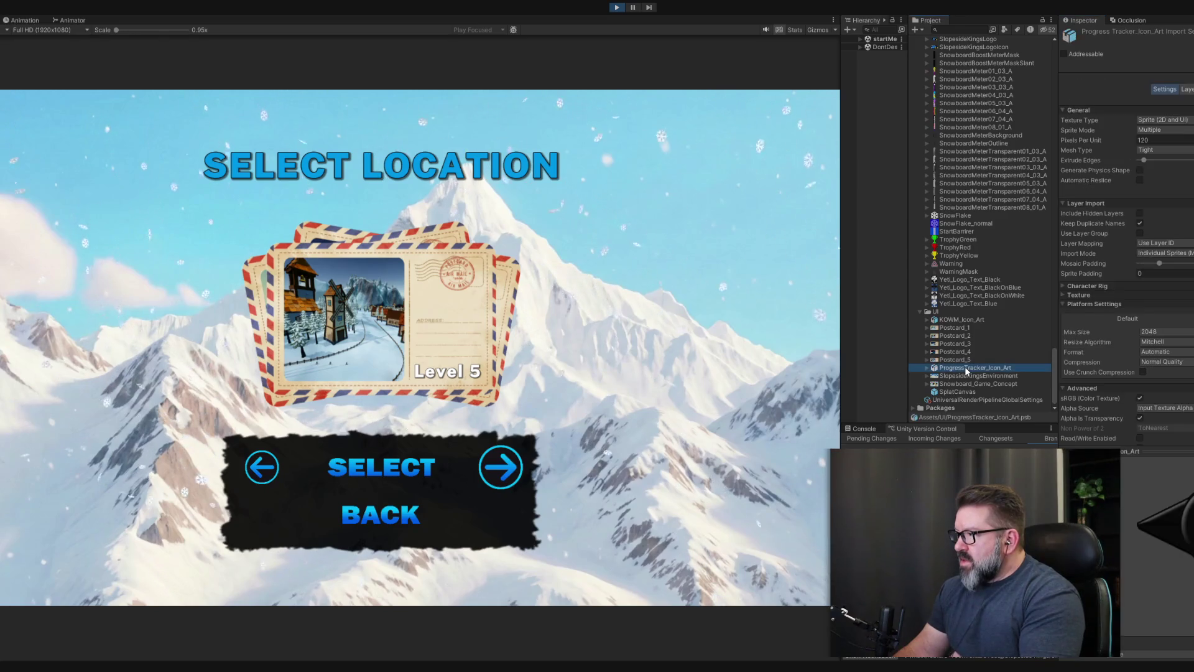
- Expand ProgressTracker_Icon_Art to list sprites like DefaultProgressIcon, PunkGuy, Paramedic and SnowGirl
{"action": "left_click", "coordinate": [926, 367]}
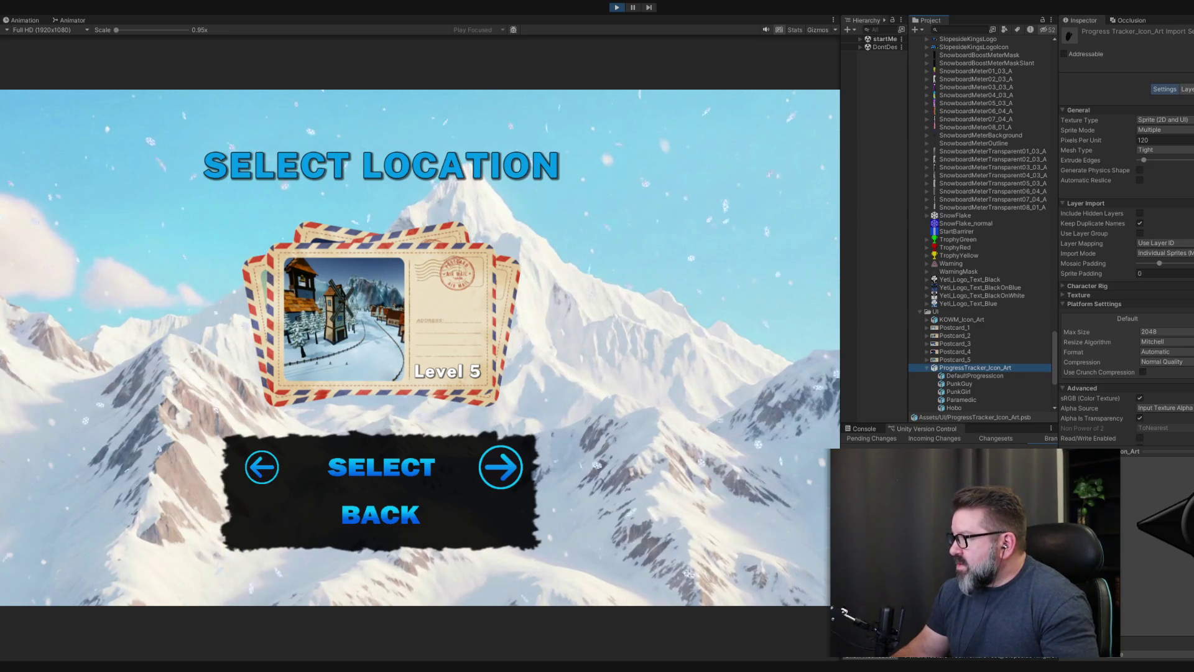
{"action": "scroll", "coordinate": [1125, 249], "scroll_direction": "down", "scroll_amount": 5}
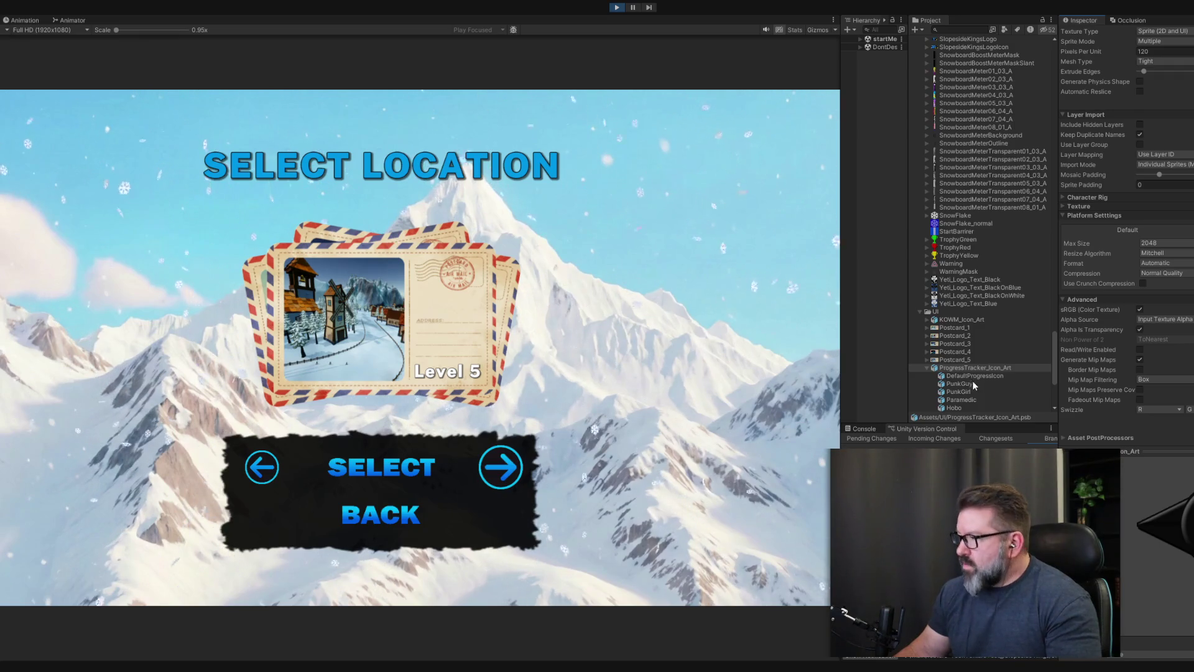
{"action": "left_click", "coordinate": [1043, 368]}
{"action": "scroll", "coordinate": [1053, 374], "scroll_direction": "down", "scroll_amount": 5}
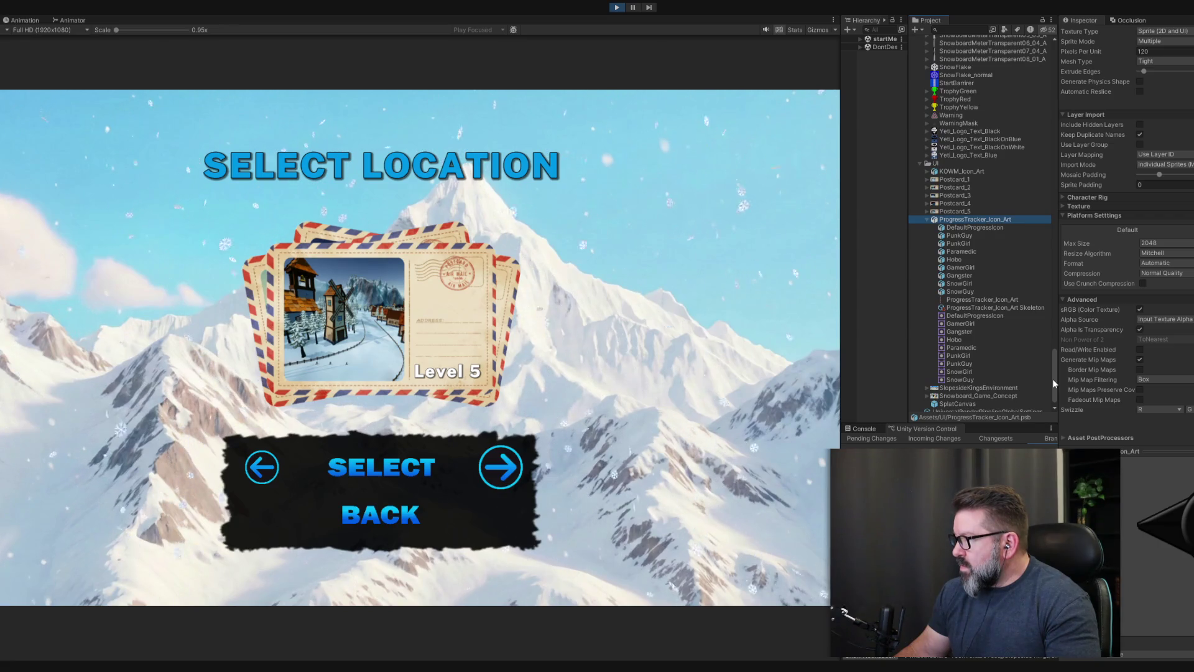
{"action": "scroll", "coordinate": [1052, 378], "scroll_direction": "up", "scroll_amount": 1}
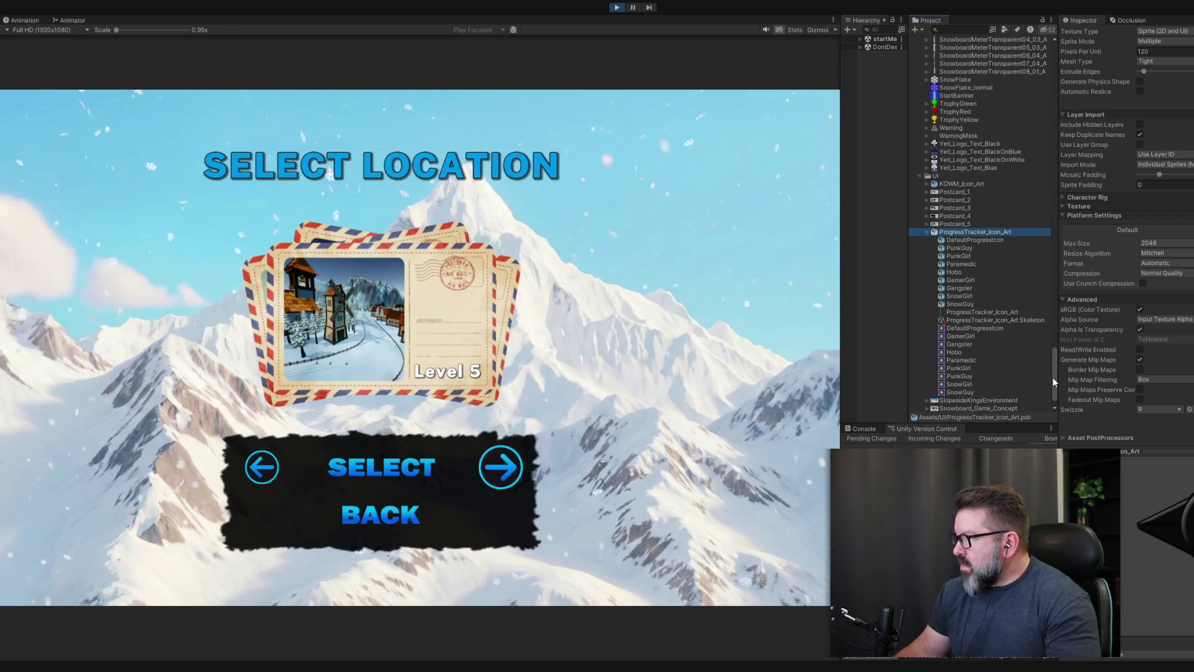
- Start the Level 5 run, pause it, and advance it a few frames
{"action": "left_click", "coordinate": [390, 472]}
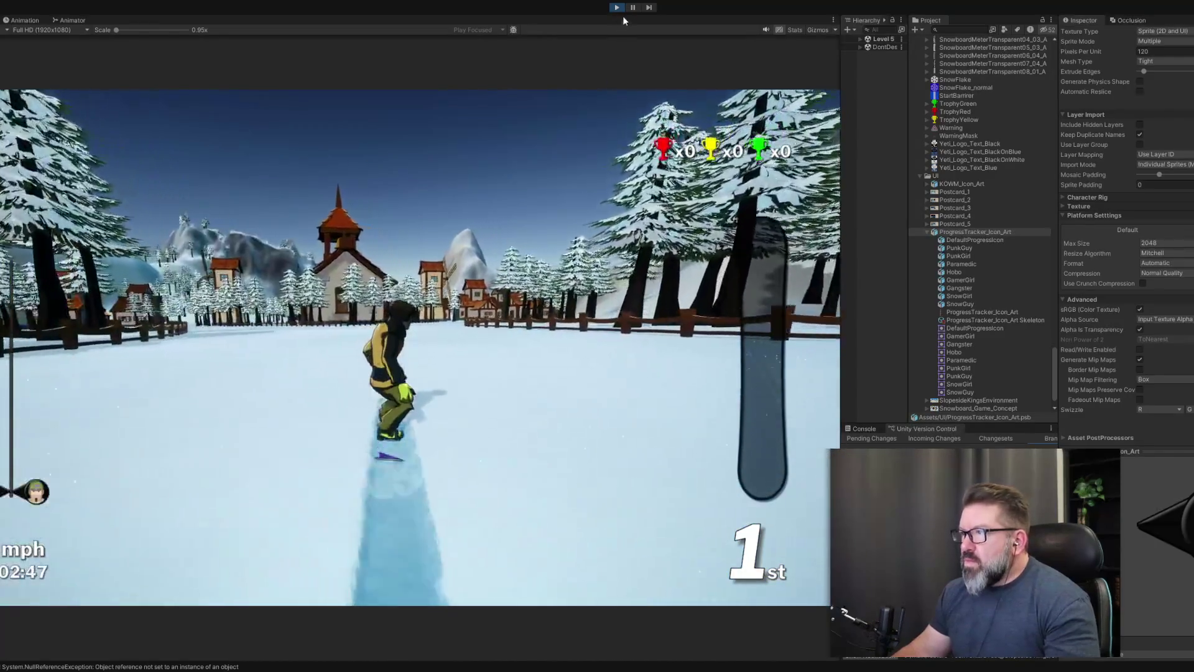
{"action": "left_click", "coordinate": [630, 12]}
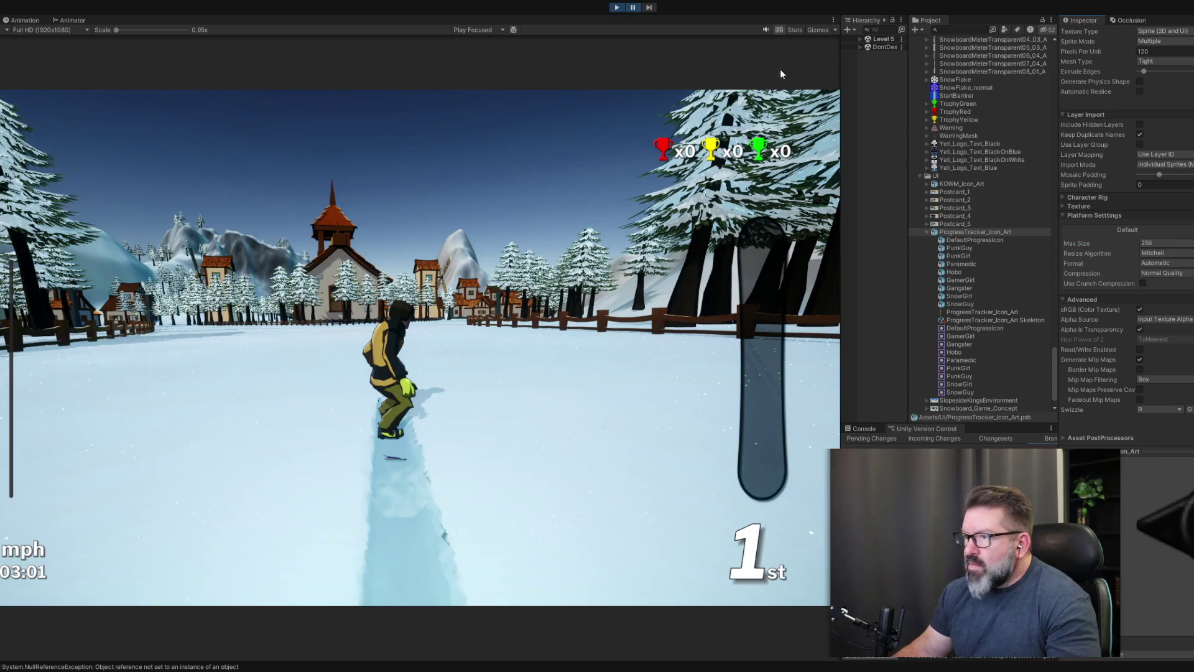
{"action": "left_click", "coordinate": [652, 8]}
{"action": "left_click", "coordinate": [651, 7]}
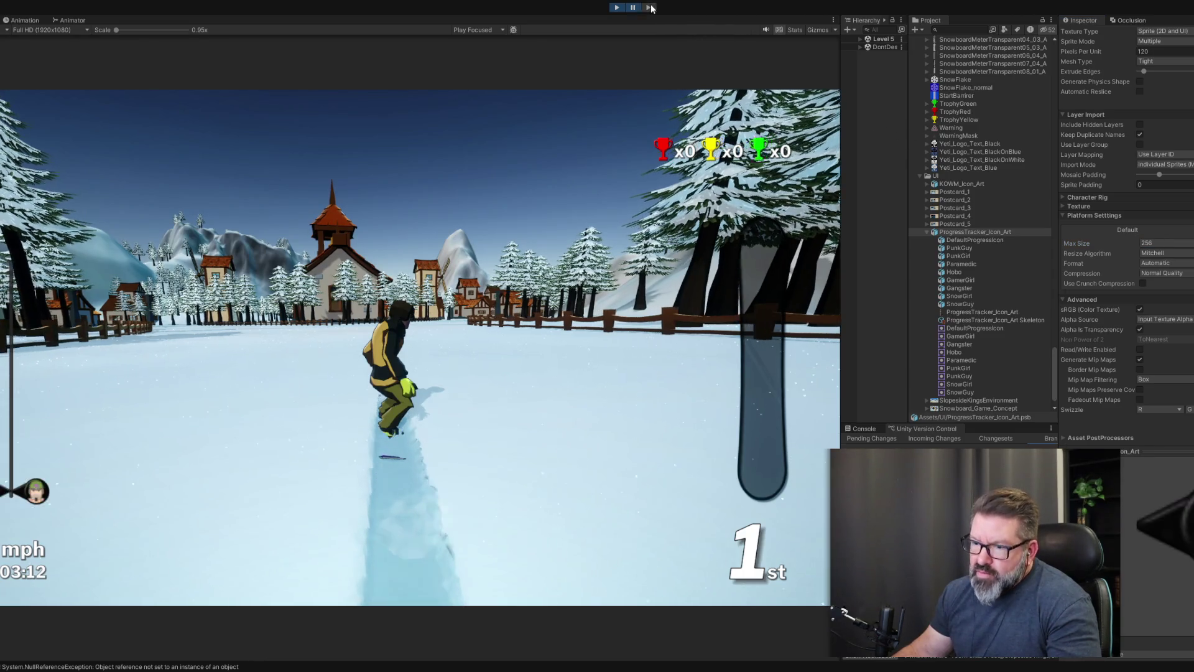
{"action": "left_click", "coordinate": [651, 7]}
{"action": "left_click", "coordinate": [651, 8]}
{"action": "left_click", "coordinate": [651, 7]}
{"action": "left_click", "coordinate": [651, 8]}
{"action": "left_click", "coordinate": [651, 8]}
{"action": "left_click", "coordinate": [651, 7]}
{"action": "left_click", "coordinate": [651, 7]}
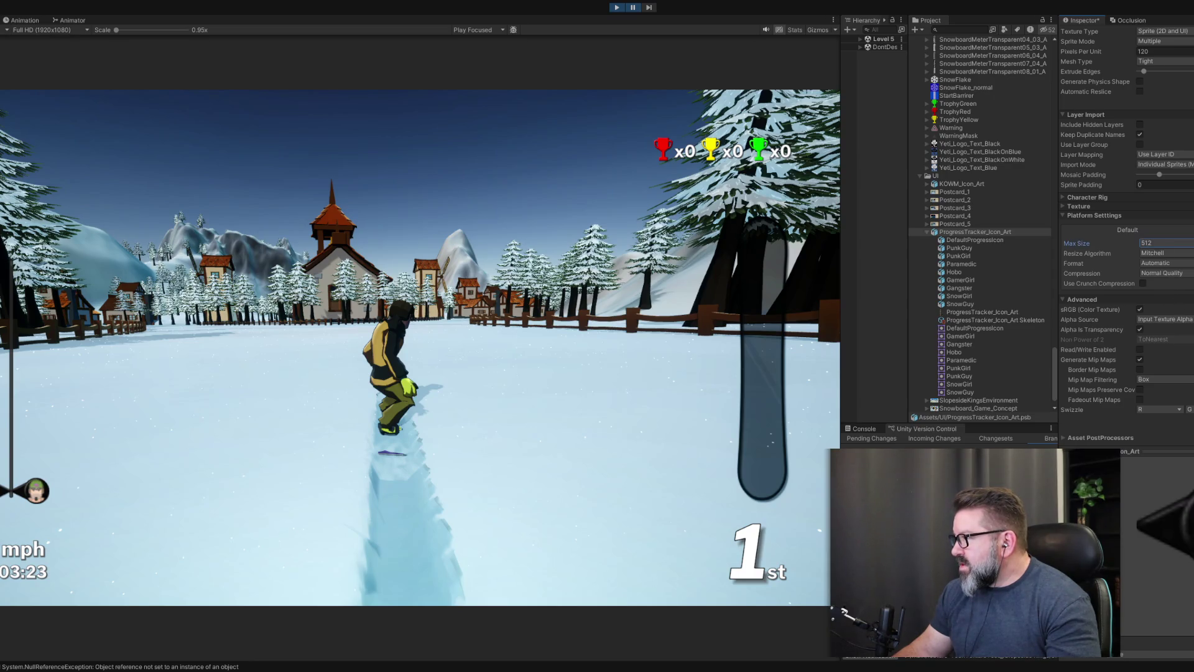
- Keep stepping the paused race frame by frame until the progress-tracker player icon shows
{"action": "left_click", "coordinate": [650, 7]}
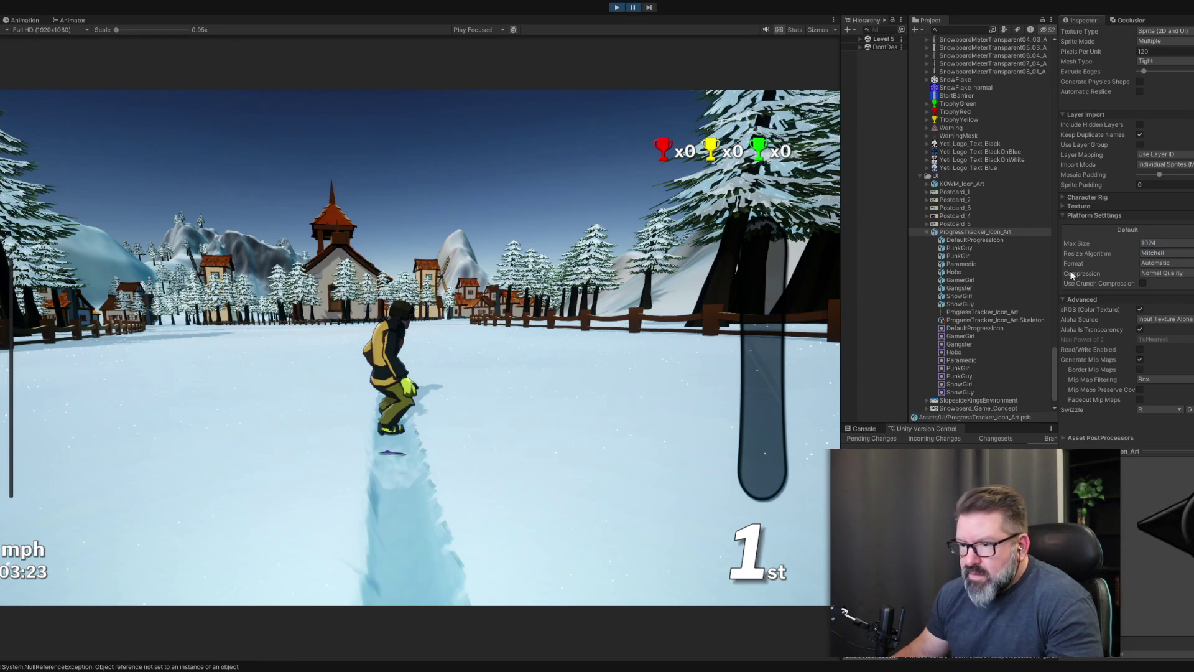
{"action": "left_click", "coordinate": [650, 8]}
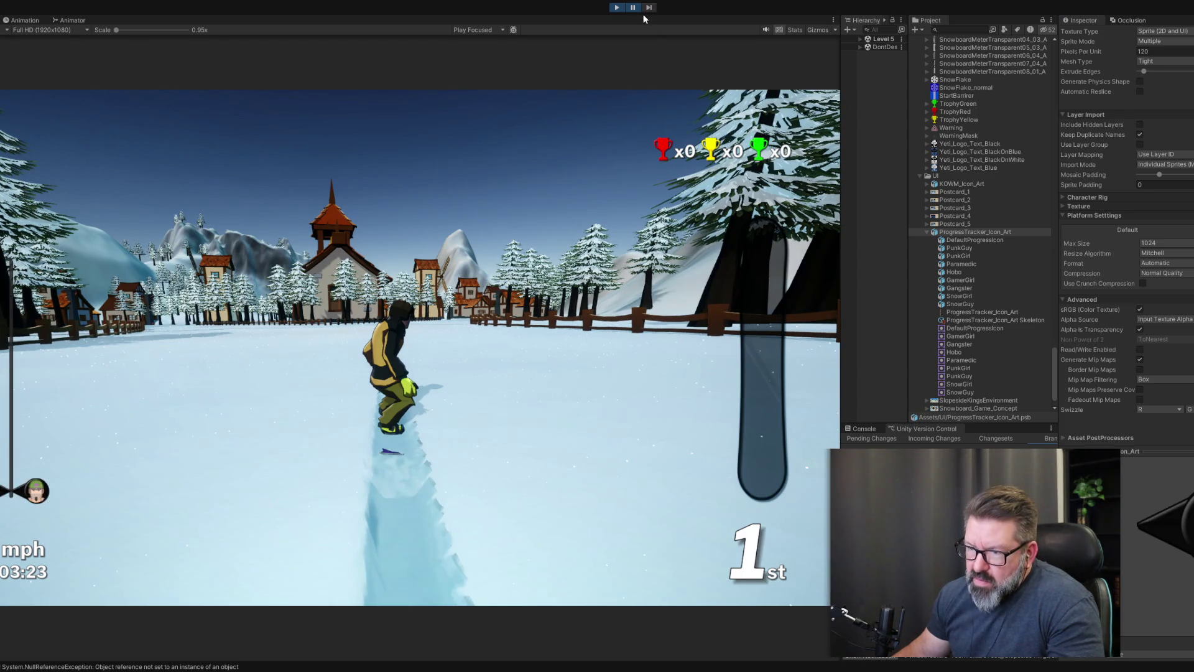
{"action": "left_click", "coordinate": [648, 8]}
{"action": "left_click", "coordinate": [648, 8]}
{"action": "left_click", "coordinate": [649, 7]}
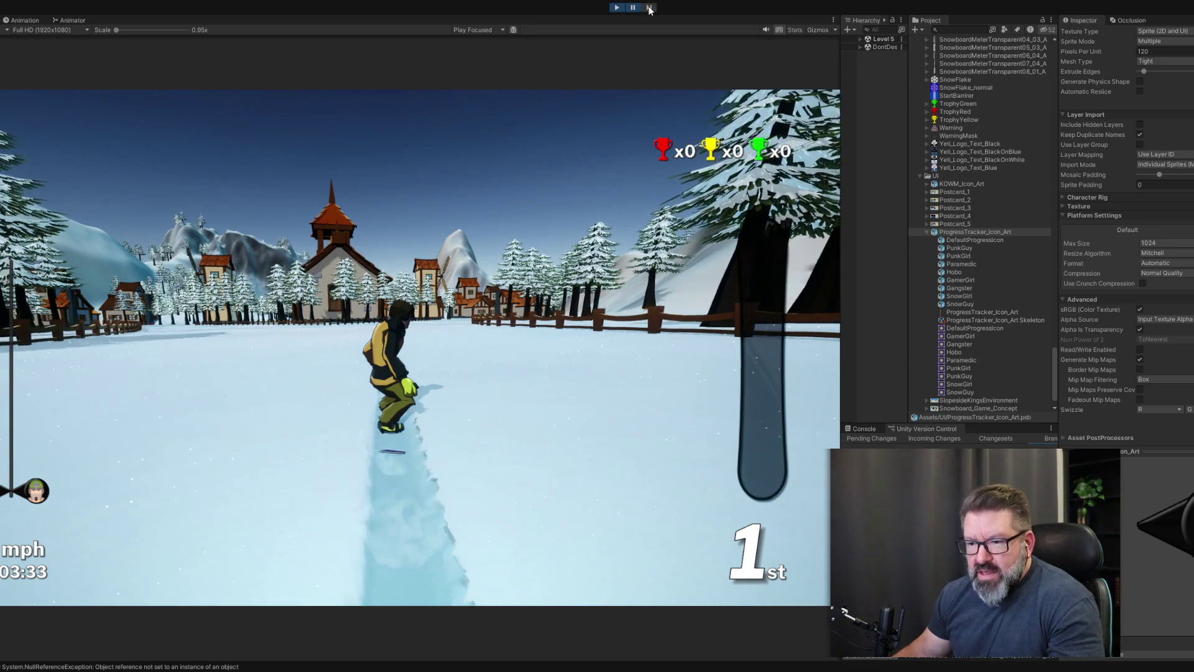
{"action": "left_click", "coordinate": [649, 7]}
{"action": "left_click", "coordinate": [649, 7]}
{"action": "left_click", "coordinate": [649, 7]}
{"action": "left_click", "coordinate": [649, 8]}
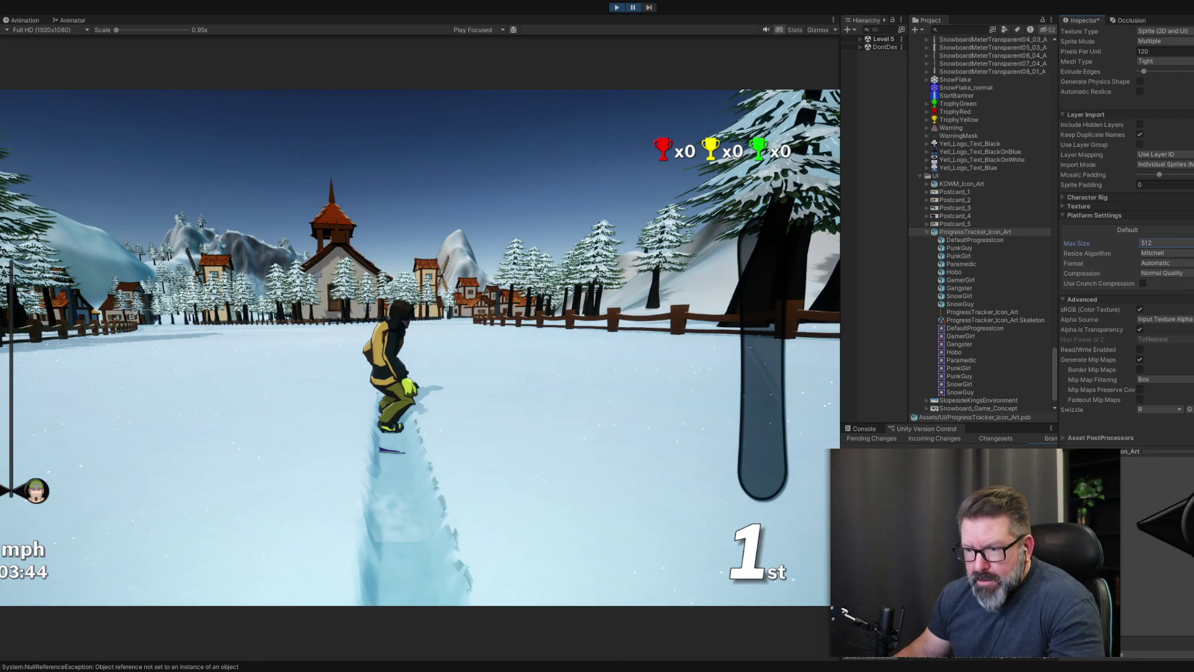
{"action": "left_click", "coordinate": [650, 8]}
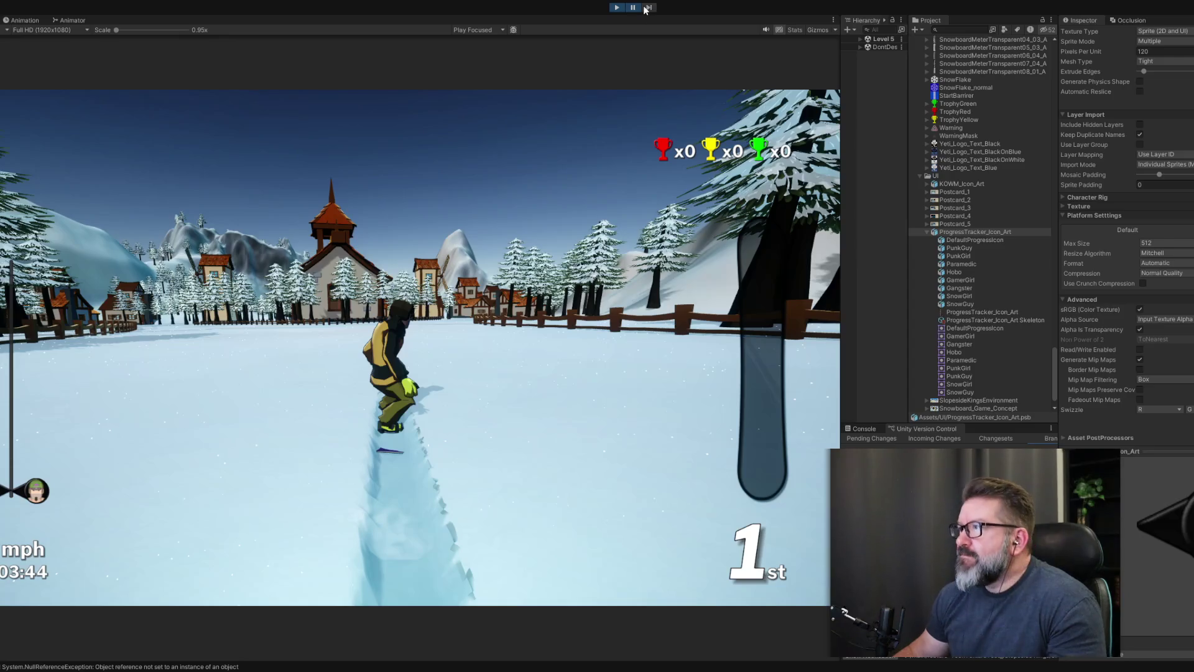
- Resume the Level 5 race and pause it again in the village stretch at score 12334
{"action": "left_click", "coordinate": [632, 8]}
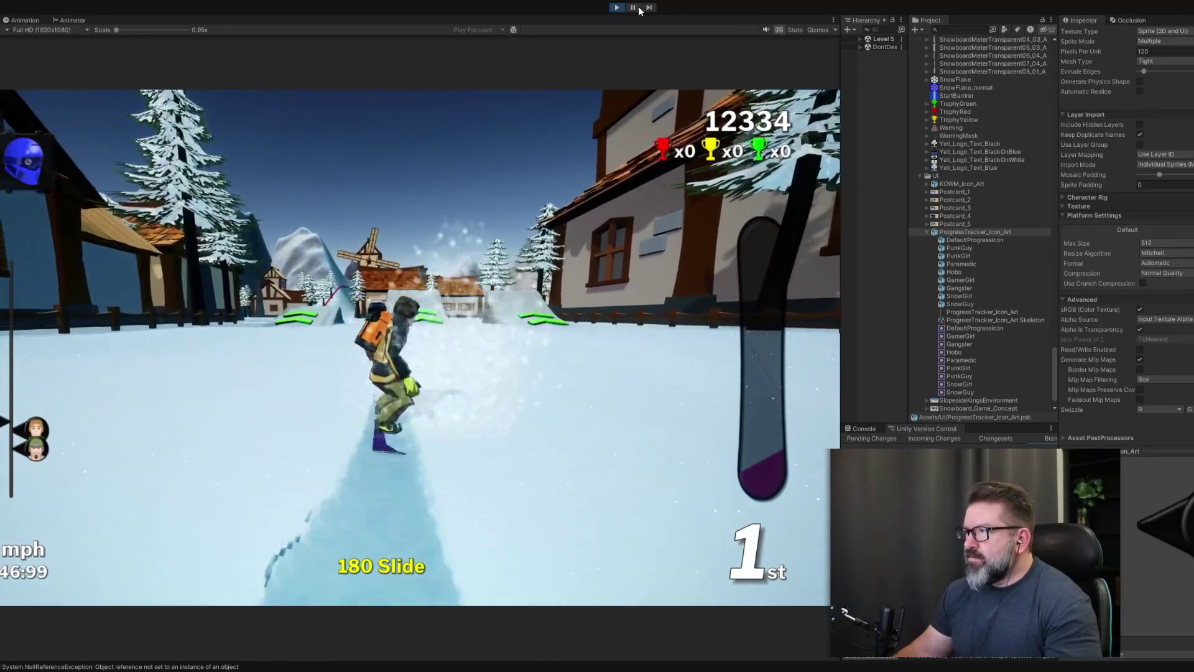
{"action": "left_click", "coordinate": [633, 7]}
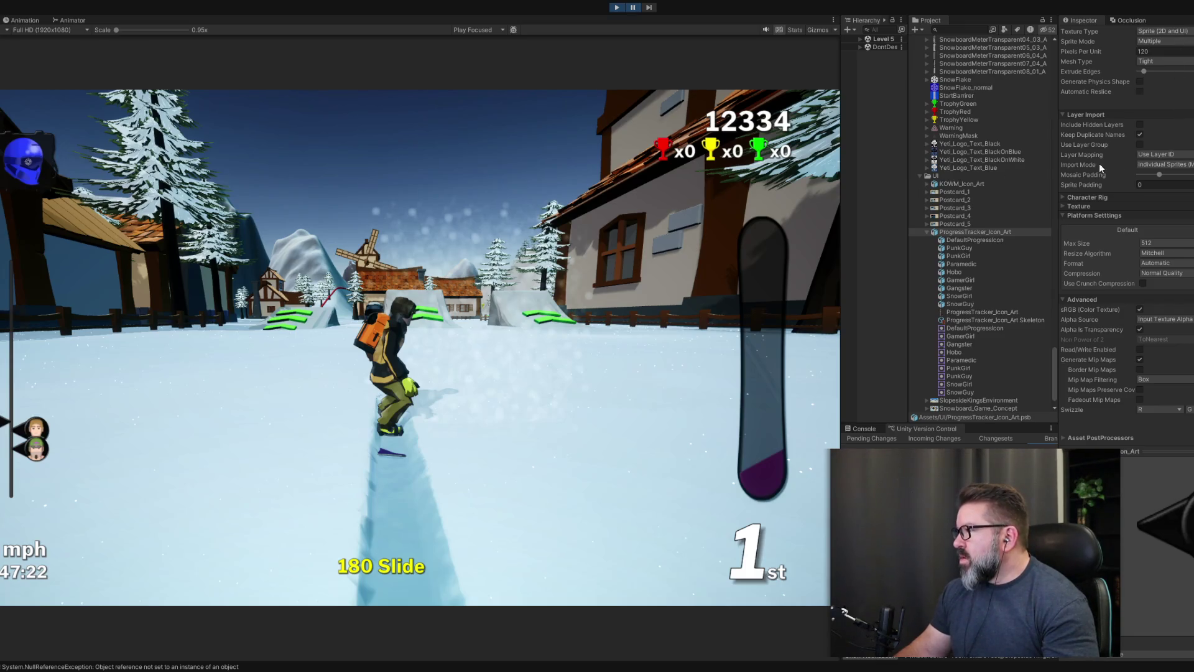
- Select KOWM_Icon_Art and lower its Max Size from 2048 to 512
{"action": "left_click", "coordinate": [962, 185]}
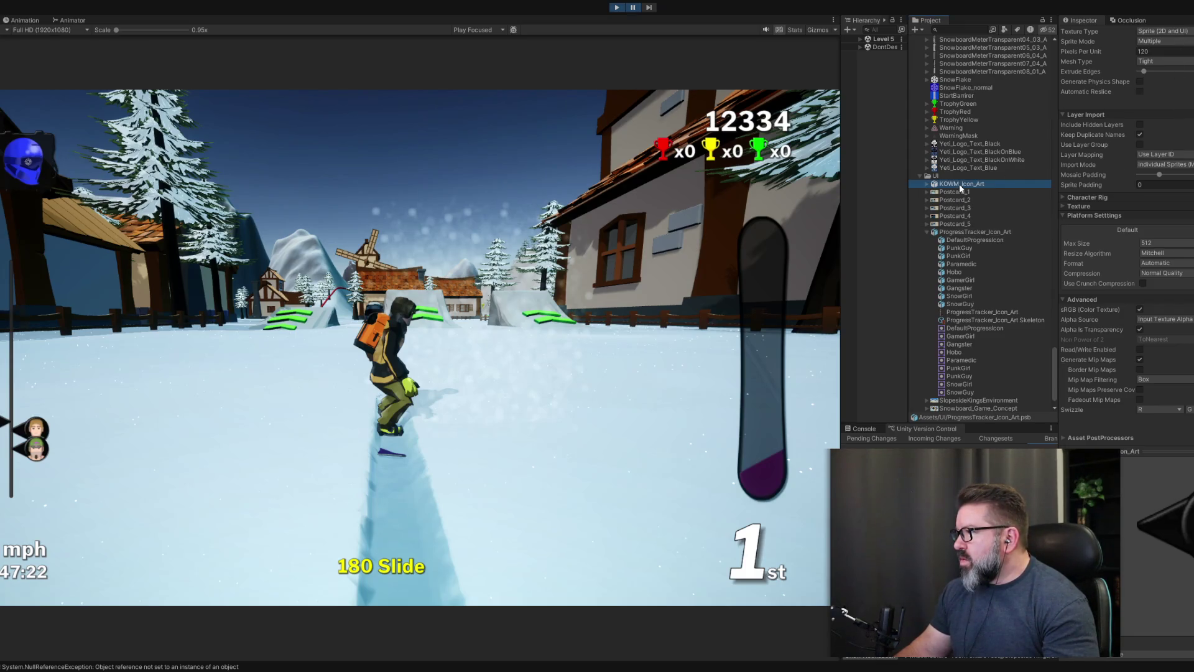
{"action": "left_click", "coordinate": [927, 232]}
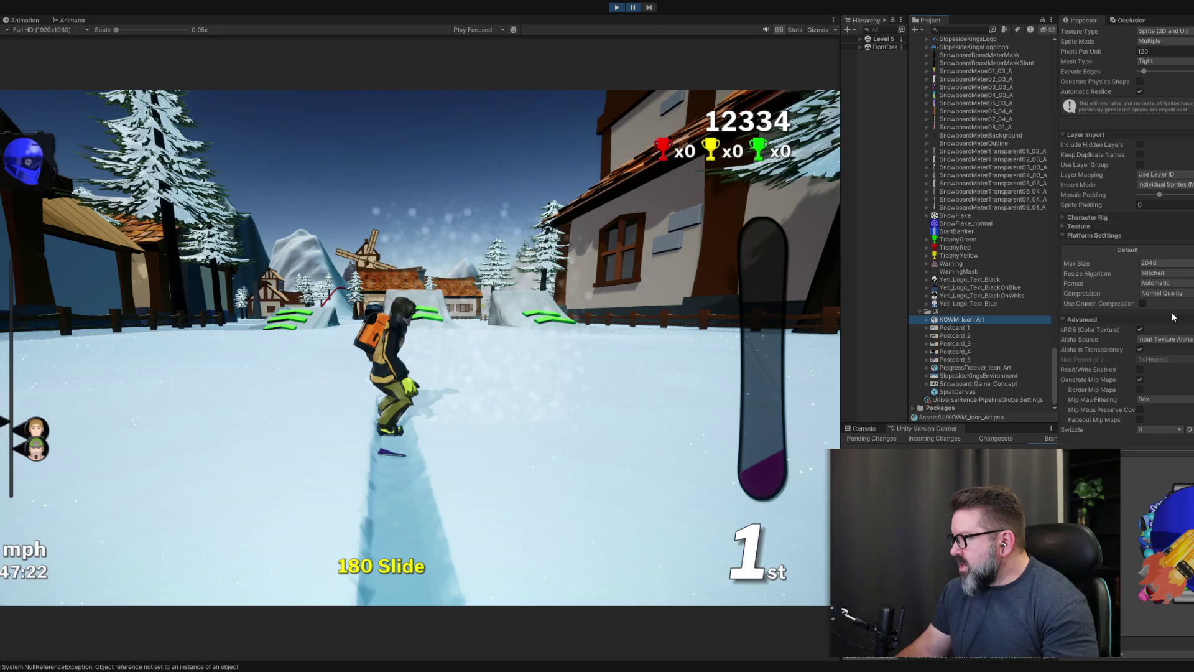
{"action": "left_click", "coordinate": [1163, 263]}
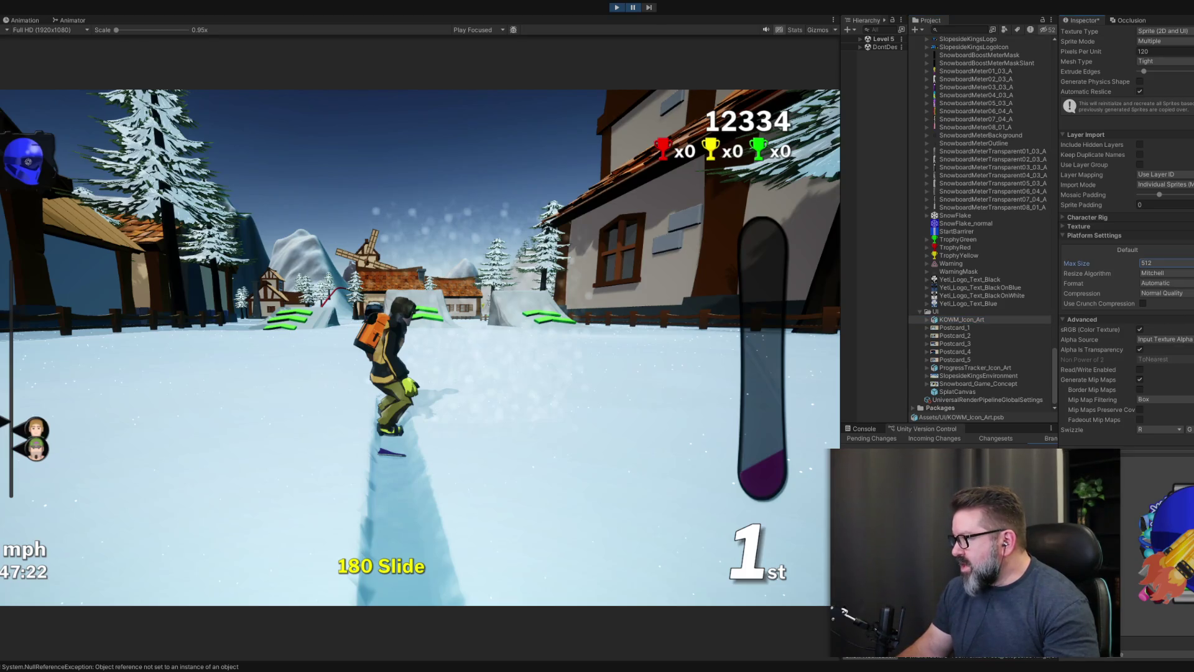
{"action": "scroll", "coordinate": [1126, 236], "scroll_direction": "down", "scroll_amount": 2}
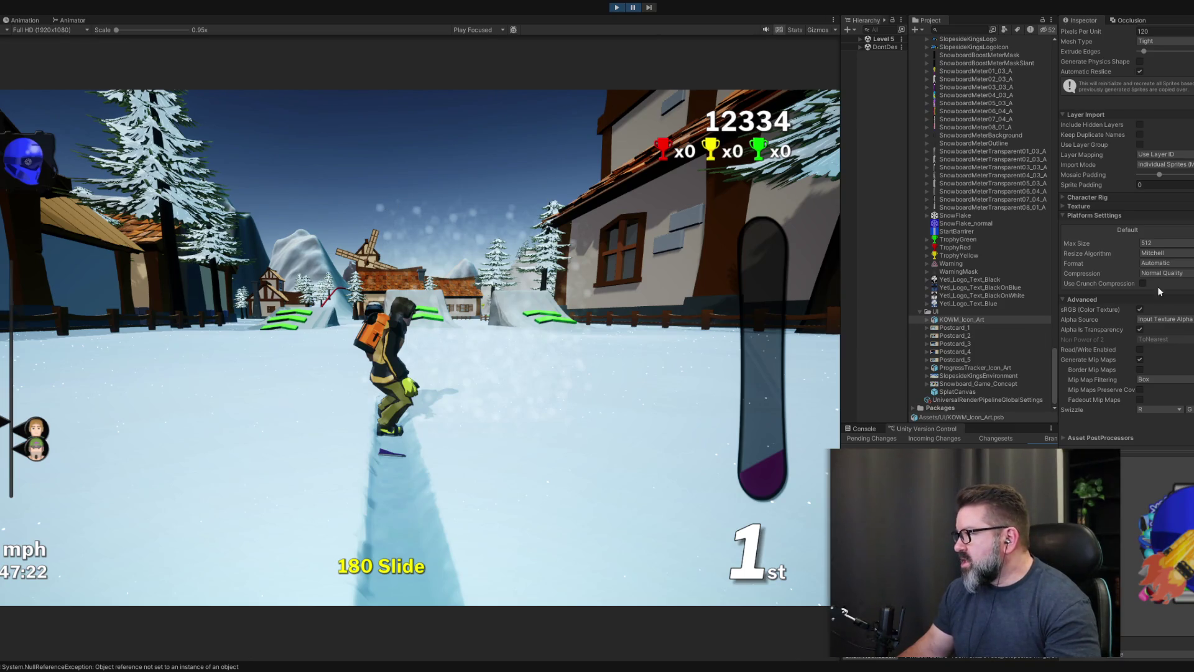
- Review the platform import settings, then return to ProgressTracker_Icon_Art's settings at Max Size 512
{"action": "left_click", "coordinate": [1063, 215]}
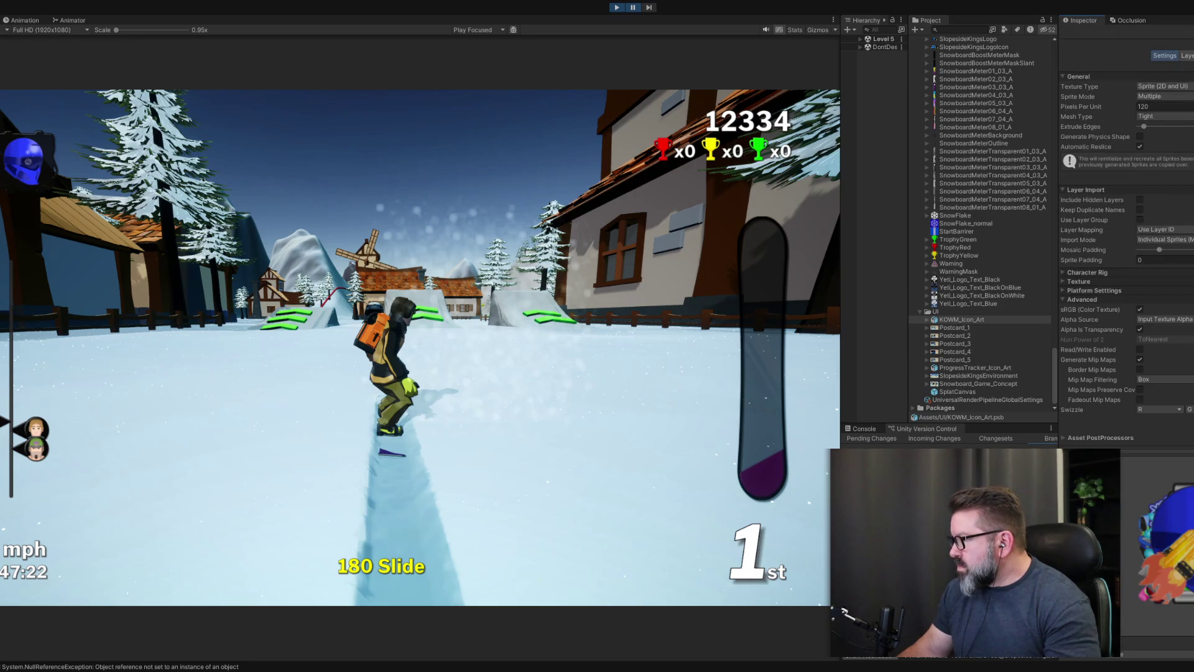
{"action": "scroll", "coordinate": [1126, 230], "scroll_direction": "up", "scroll_amount": 2}
{"action": "scroll", "coordinate": [1126, 249], "scroll_direction": "down", "scroll_amount": 2}
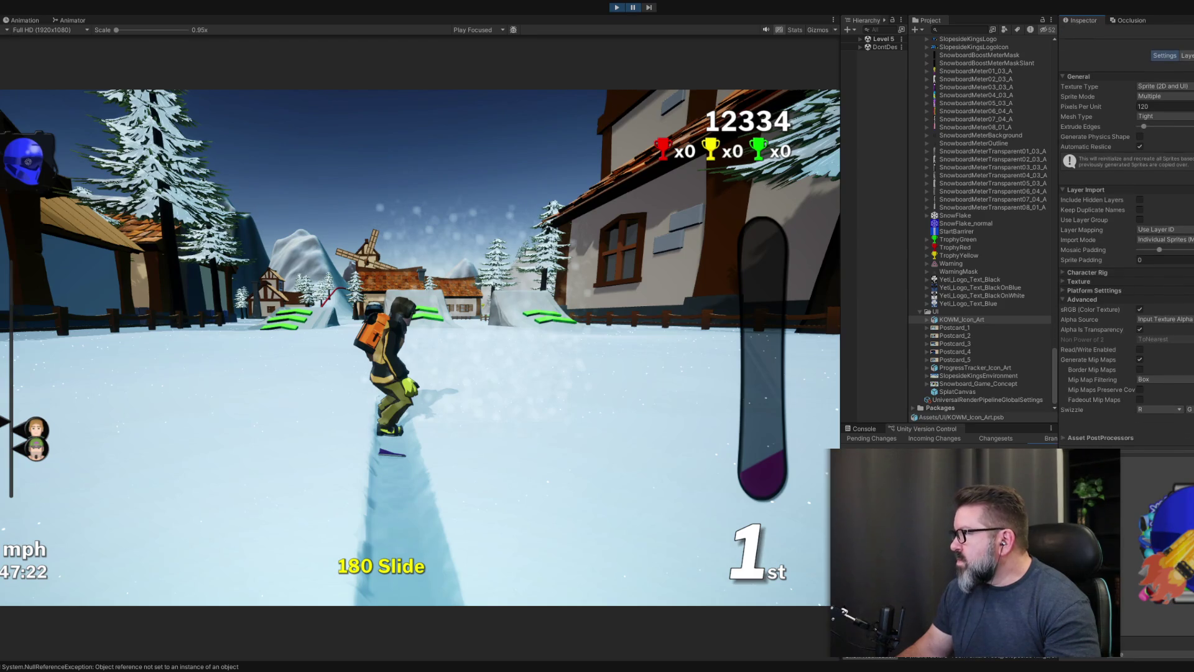
{"action": "scroll", "coordinate": [1125, 248], "scroll_direction": "up", "scroll_amount": 2}
{"action": "scroll", "coordinate": [1125, 248], "scroll_direction": "down", "scroll_amount": 2}
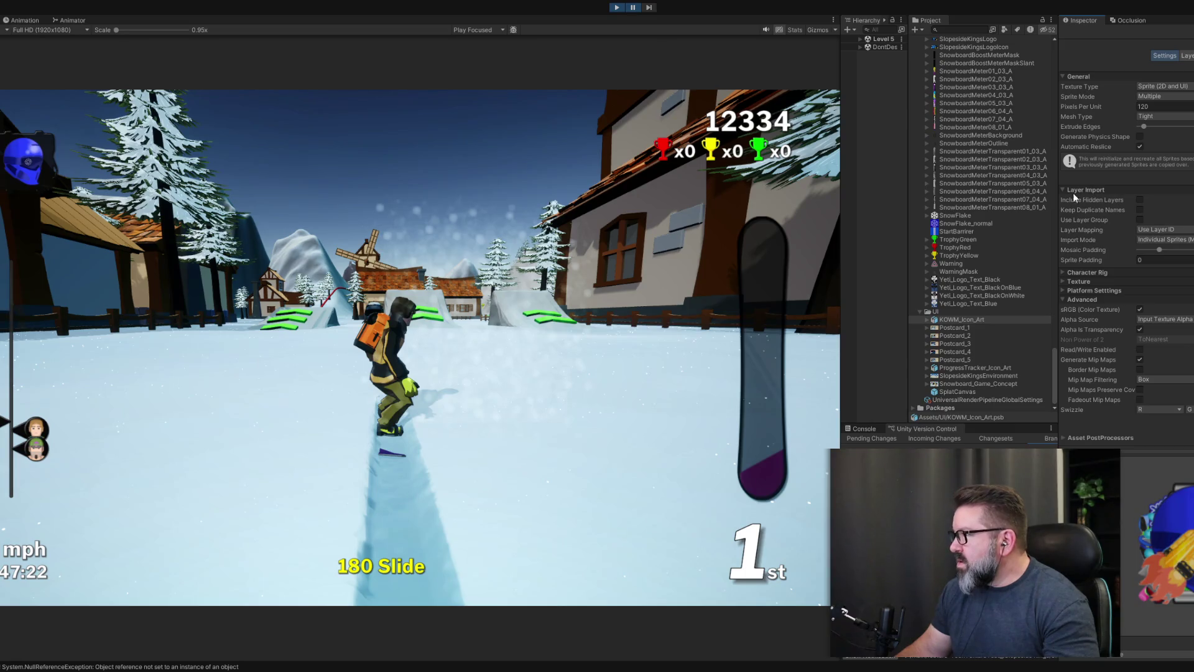
{"action": "left_click", "coordinate": [1062, 291]}
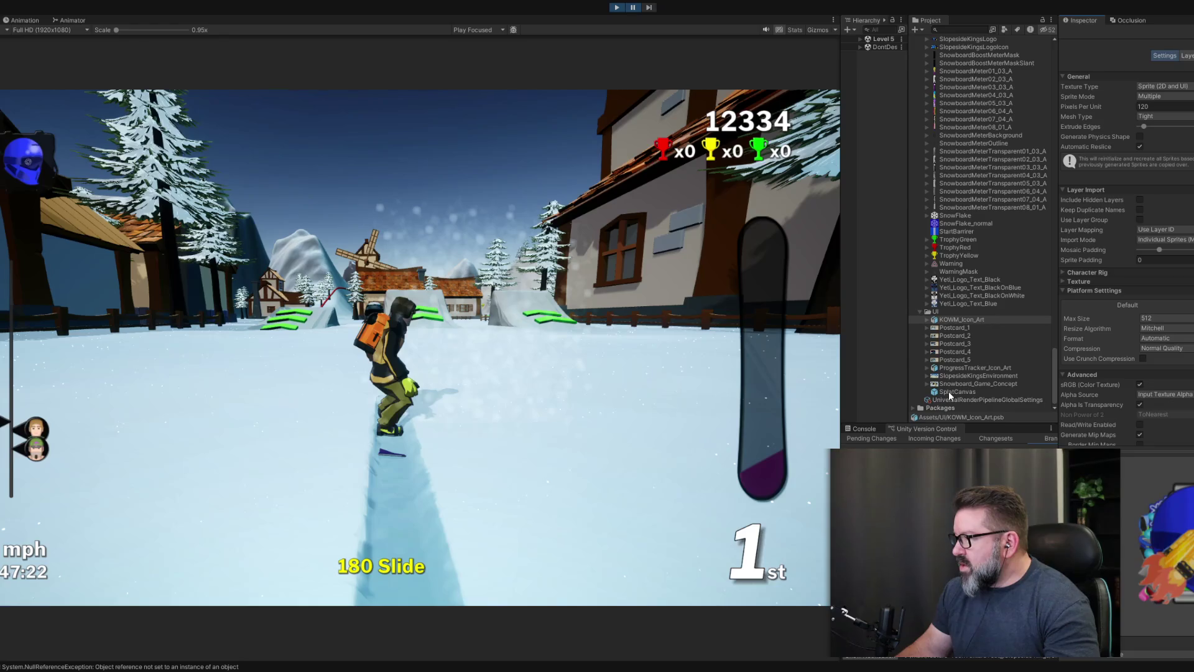
{"action": "left_click", "coordinate": [957, 369]}
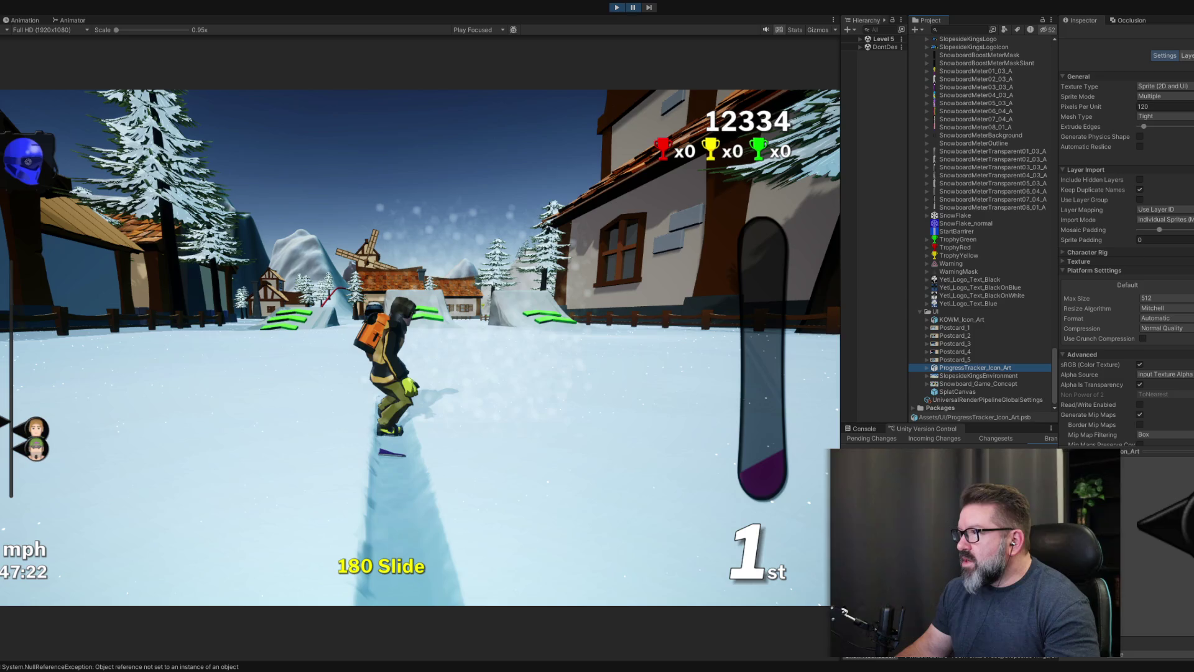
- Exit play mode and set SlopesideKingsEnvironment's Max Size to 32, applying the change
{"action": "left_click", "coordinate": [616, 8]}
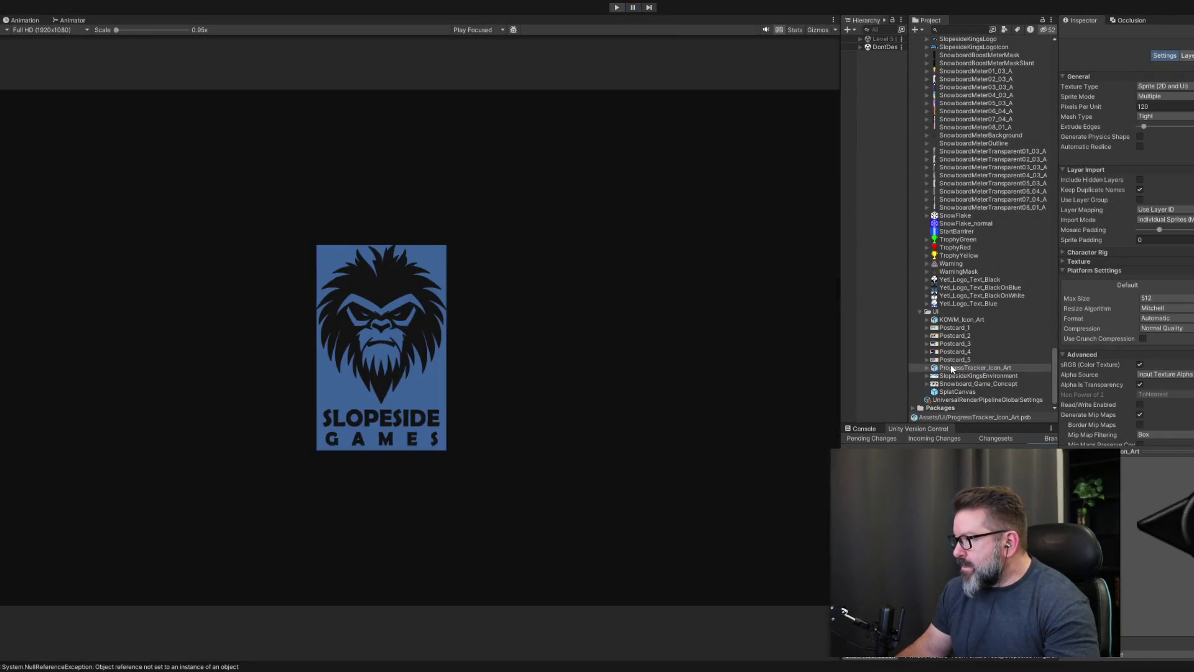
{"action": "left_click", "coordinate": [957, 376]}
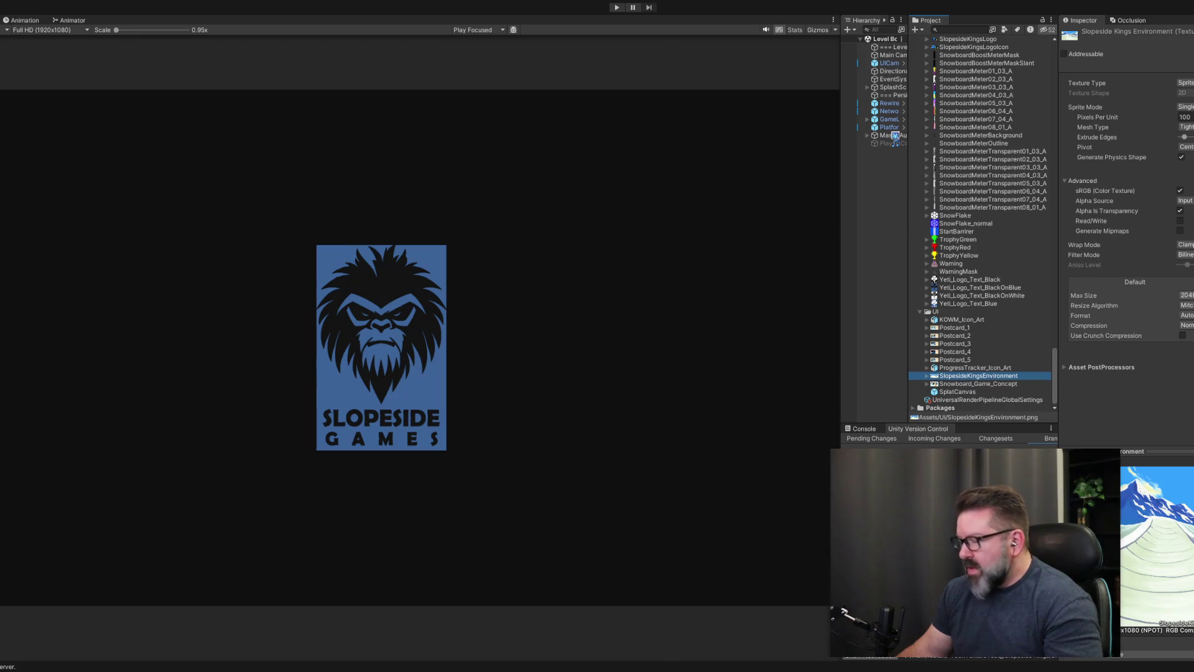
{"action": "left_click", "coordinate": [1184, 294]}
{"action": "left_click", "coordinate": [1188, 352]}
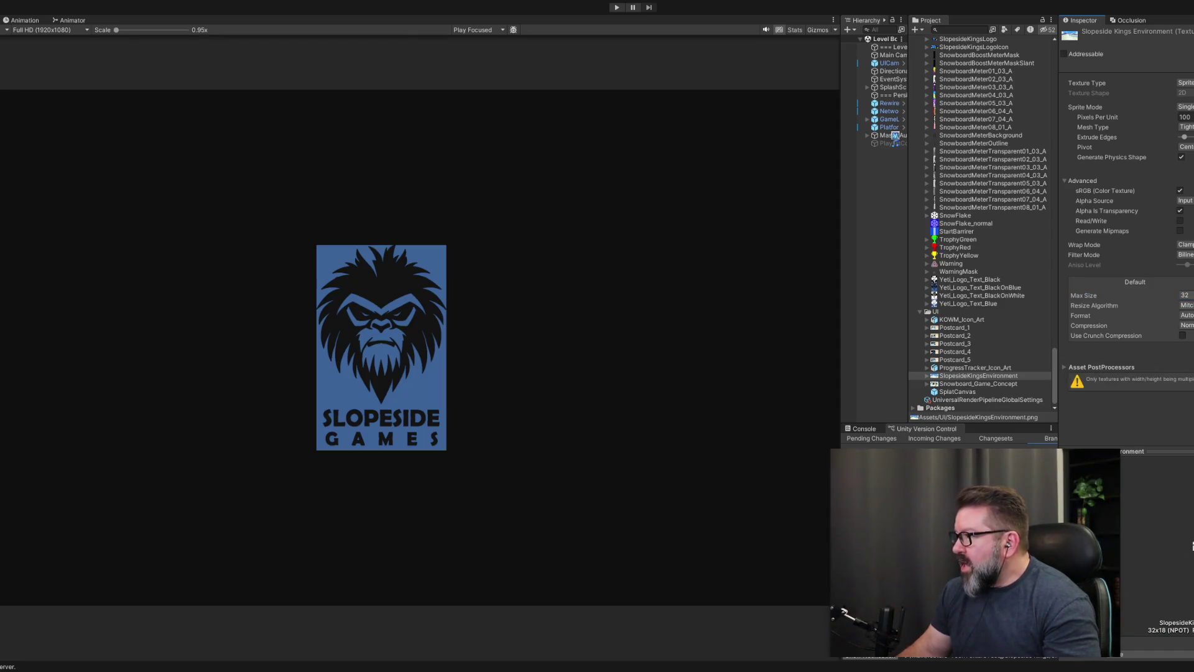
{"action": "left_click", "coordinate": [983, 379]}
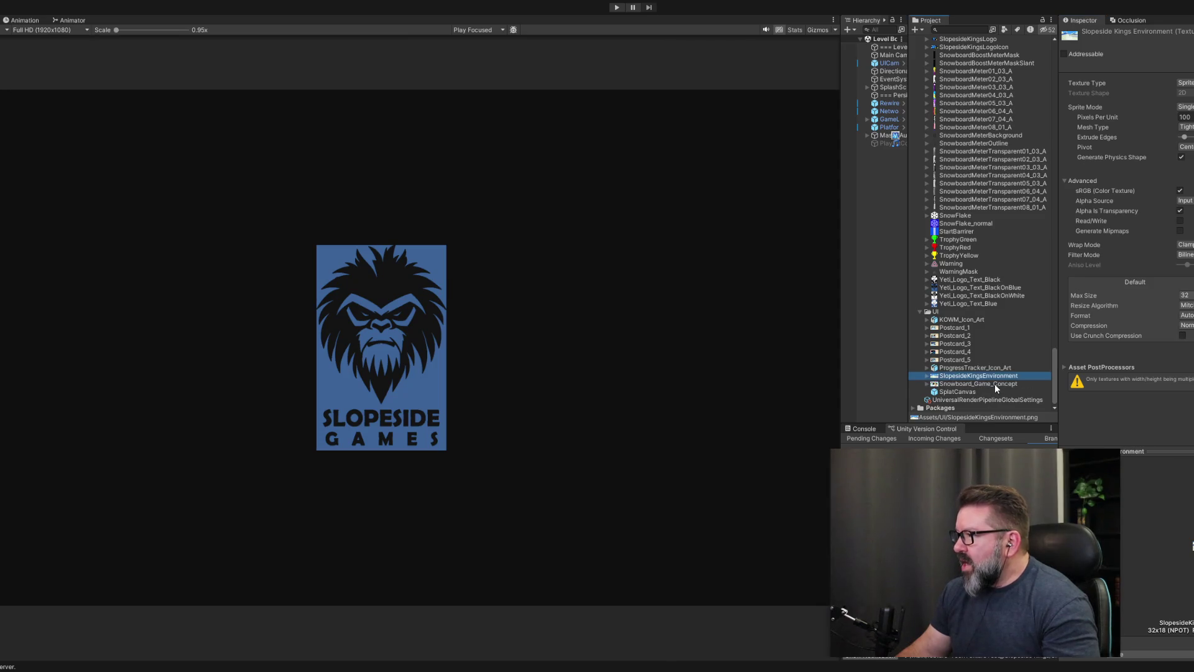
{"action": "left_click", "coordinate": [995, 383]}
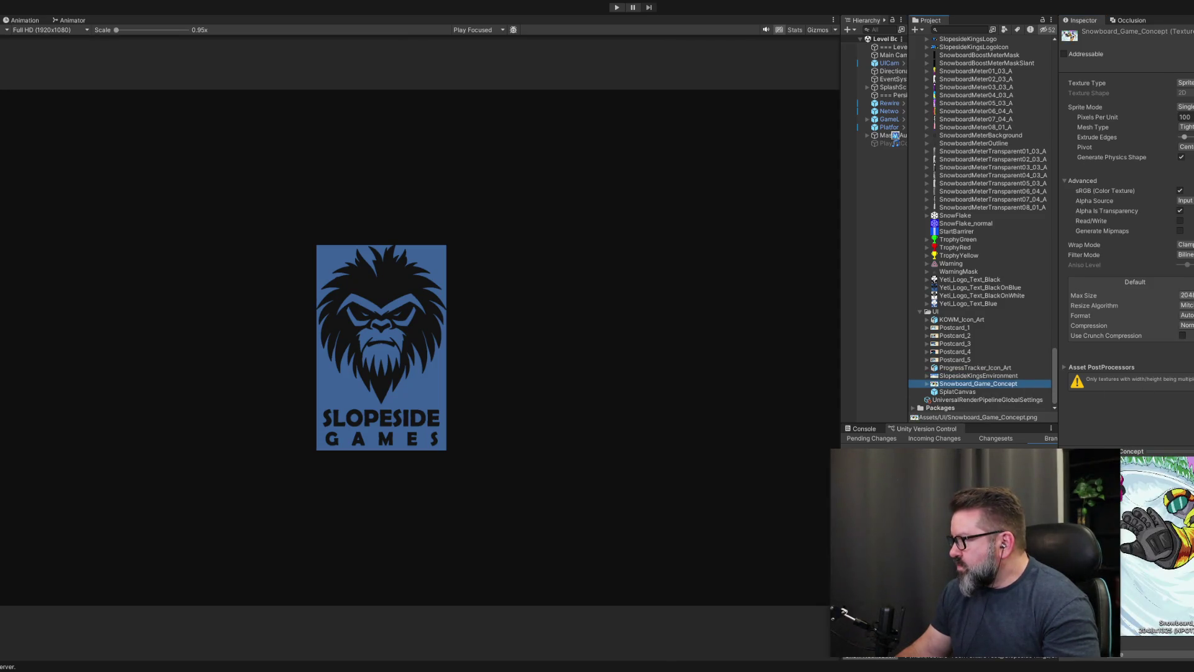
- Apply 1024 Max Size to Snowboard_Game_Concept, try 256 and 512, reapply 1024, then choose 512
{"action": "left_click", "coordinate": [1185, 294]}
{"action": "left_click", "coordinate": [1185, 285]}
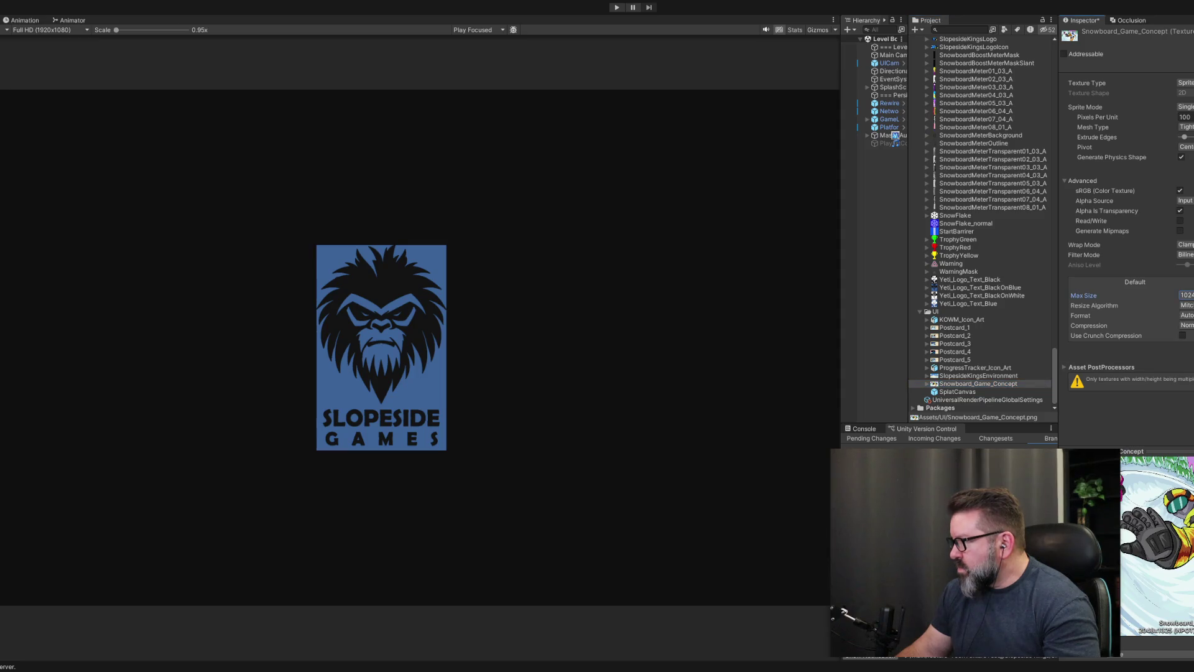
{"action": "key", "text": "ctrl+s"}
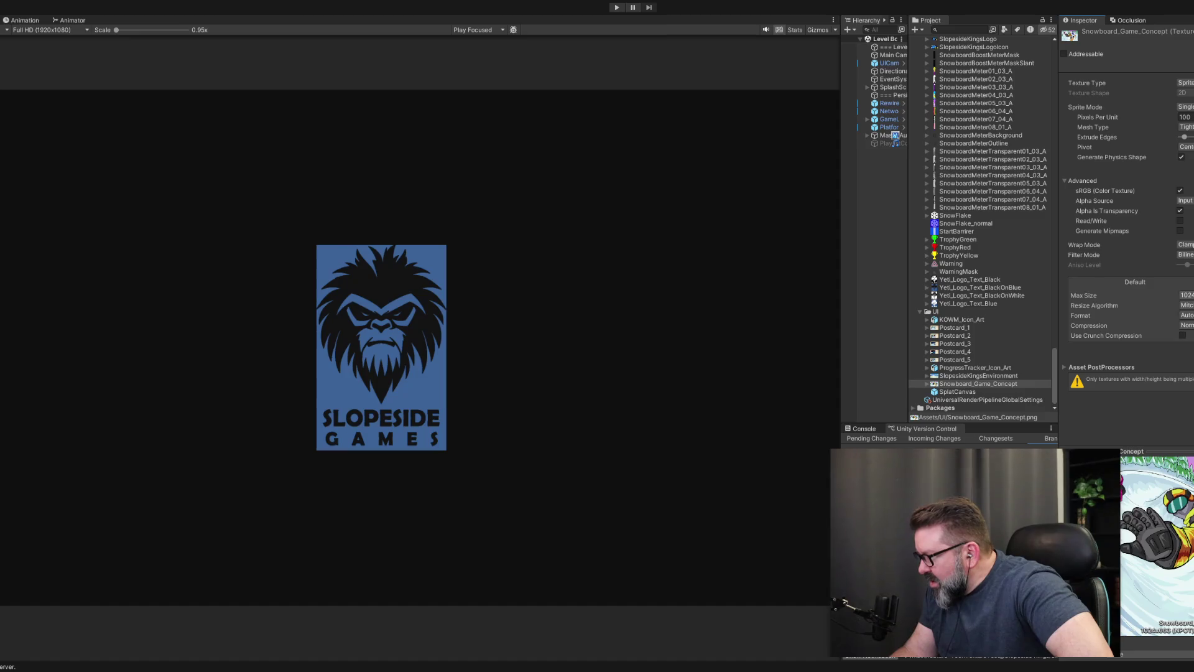
{"action": "left_click", "coordinate": [1186, 295]}
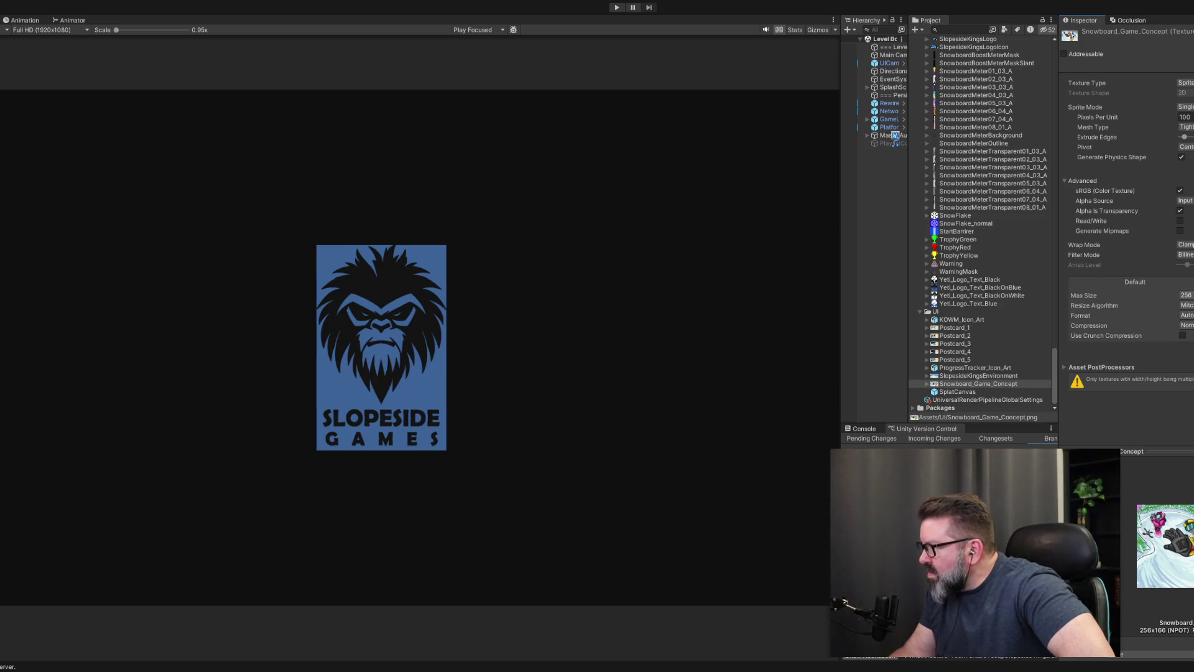
{"action": "left_click", "coordinate": [1186, 295]}
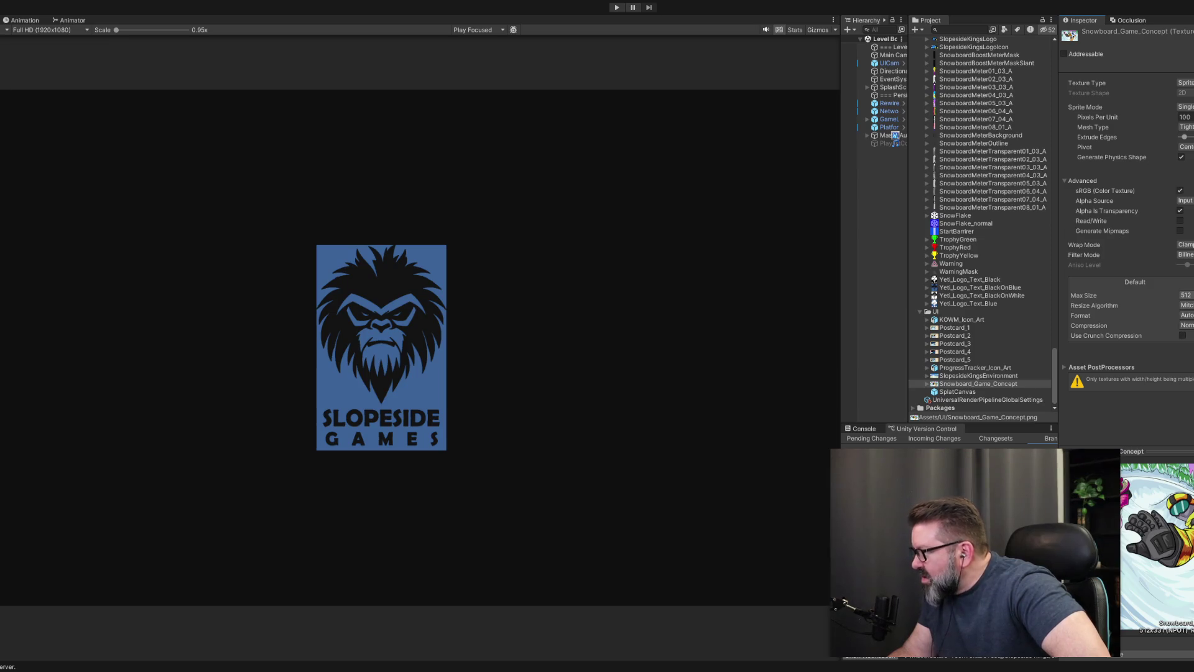
{"action": "left_click", "coordinate": [1184, 295]}
{"action": "key", "text": "ctrl+s"}
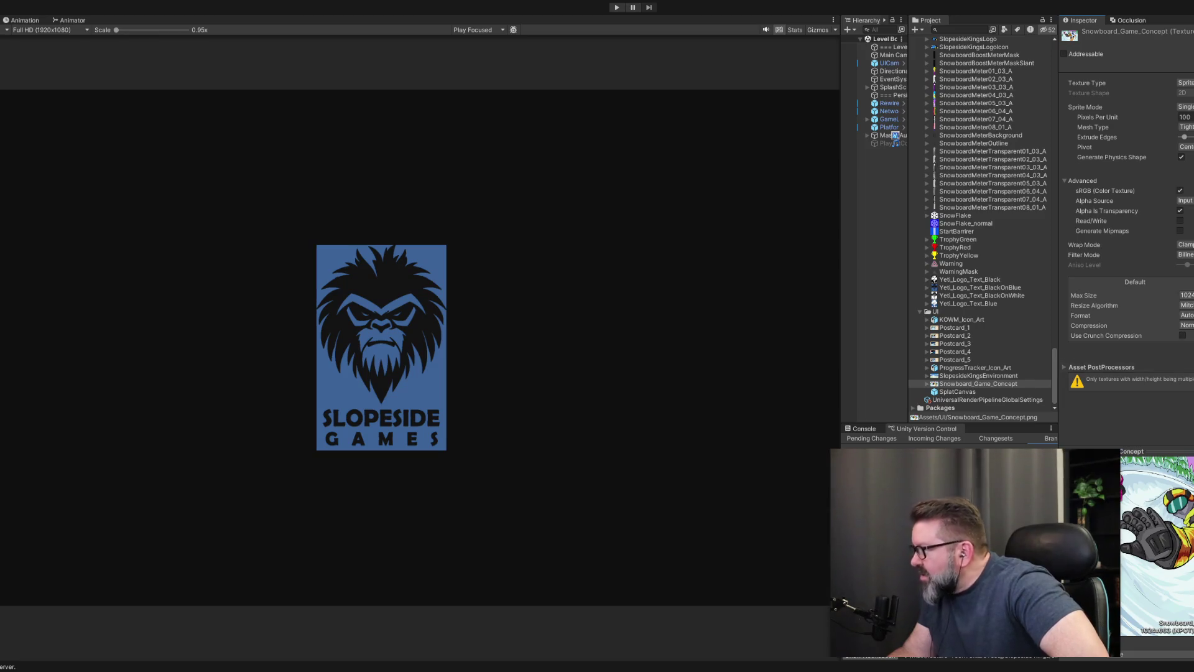
{"action": "left_click", "coordinate": [1185, 295]}
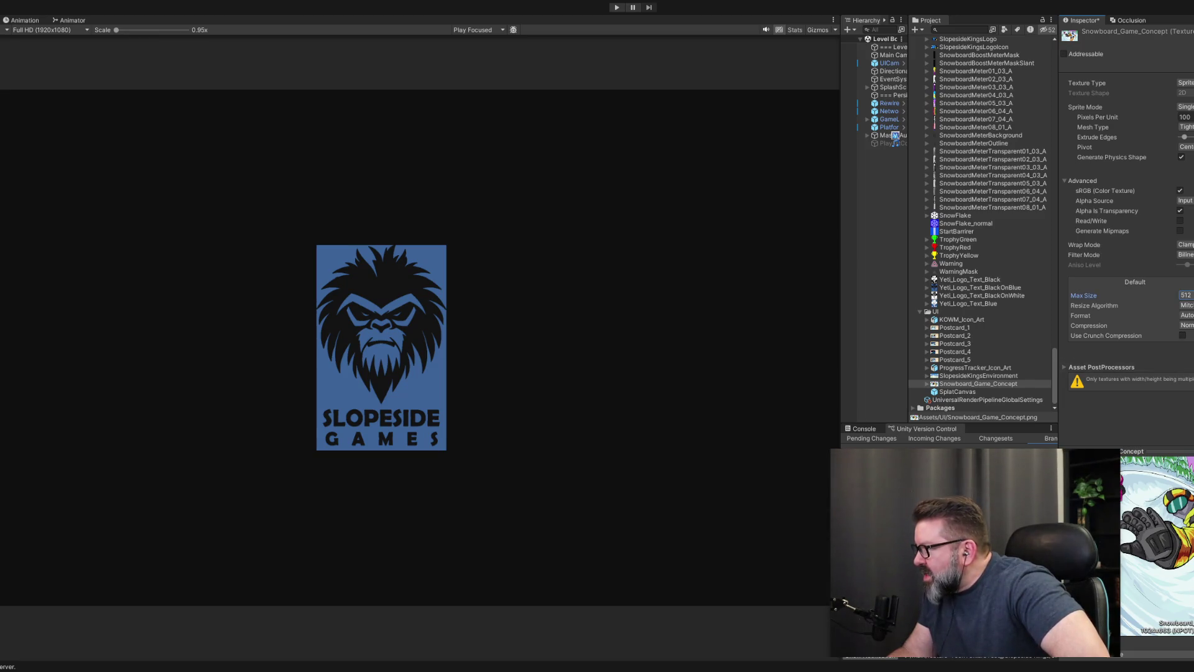